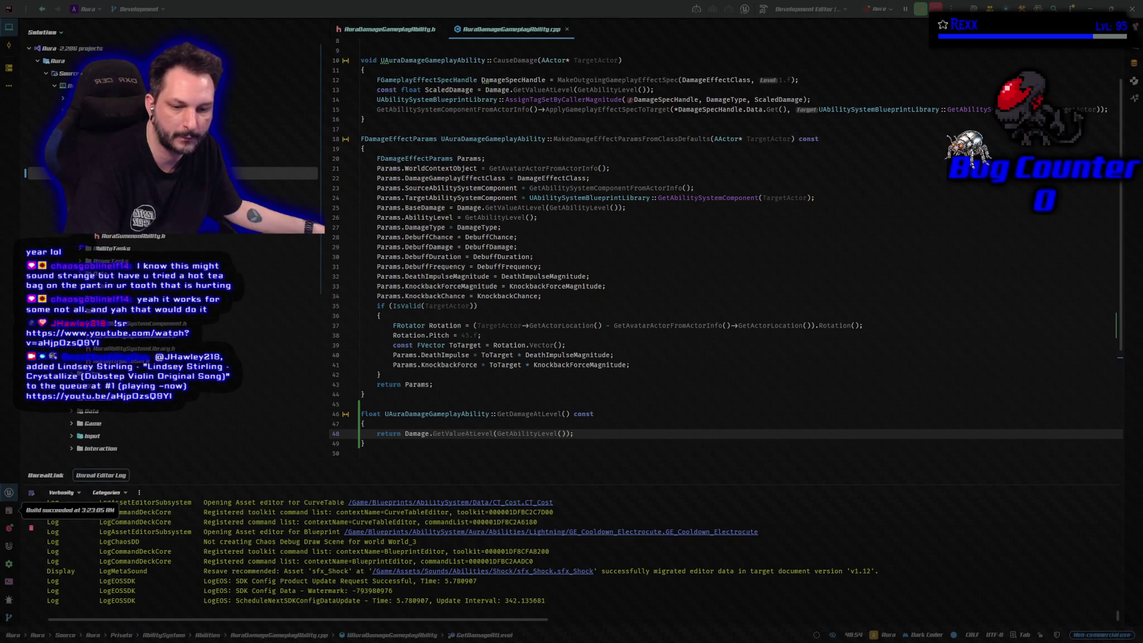
# Switch from Rider back to the Unreal Editor's Dungeon level viewport.
pyautogui.hotkey('alt', 'Tab')
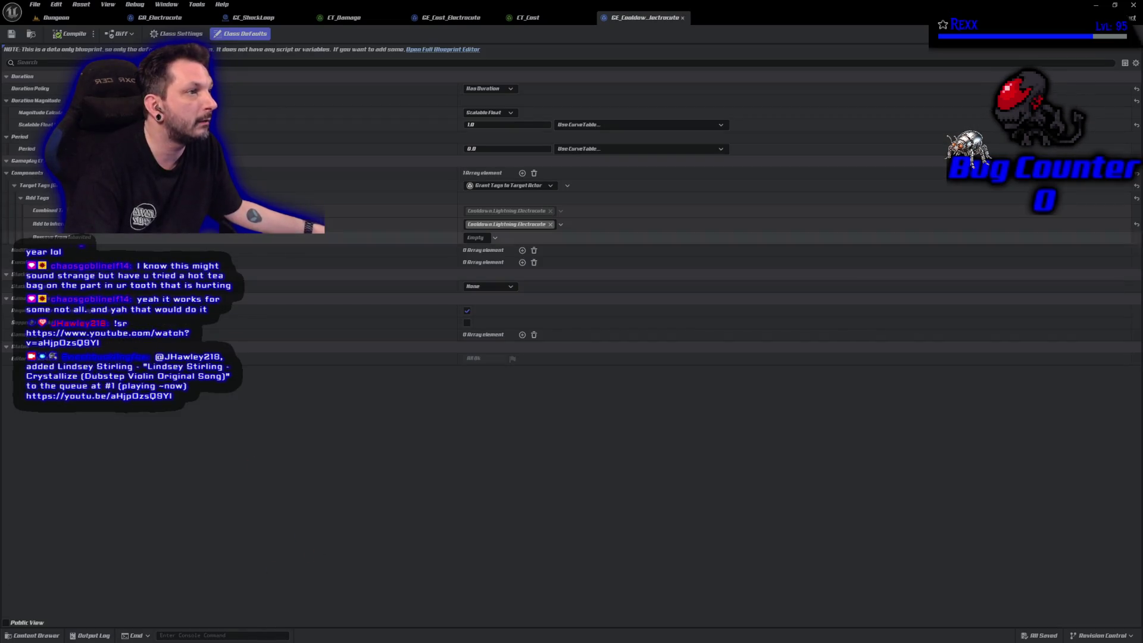
pyautogui.click(69, 21)
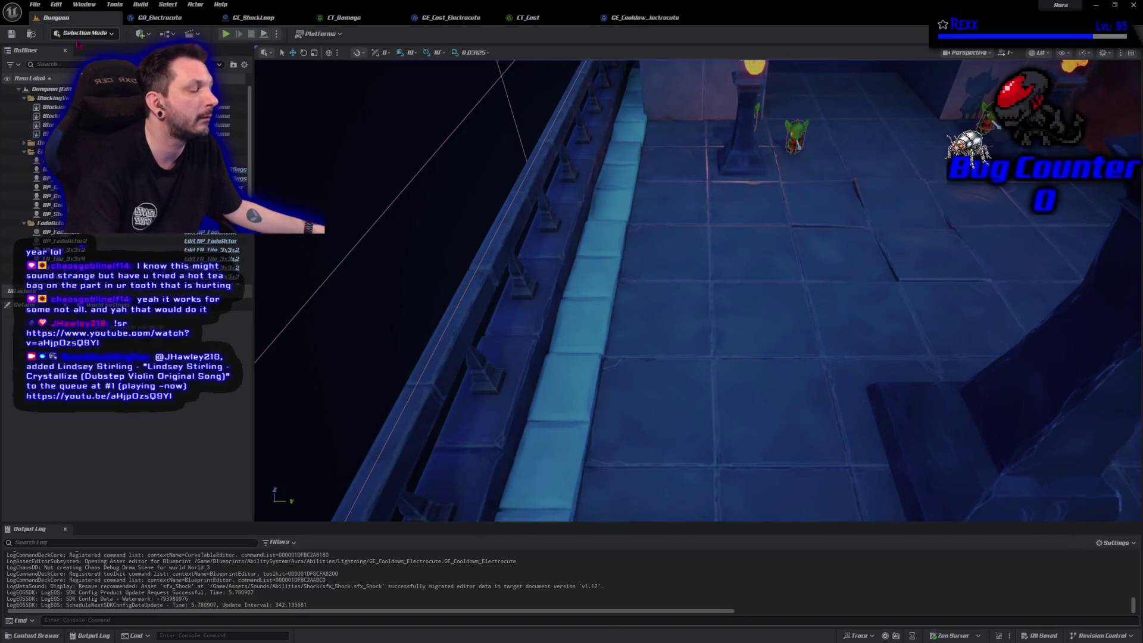
pyautogui.click(227, 36)
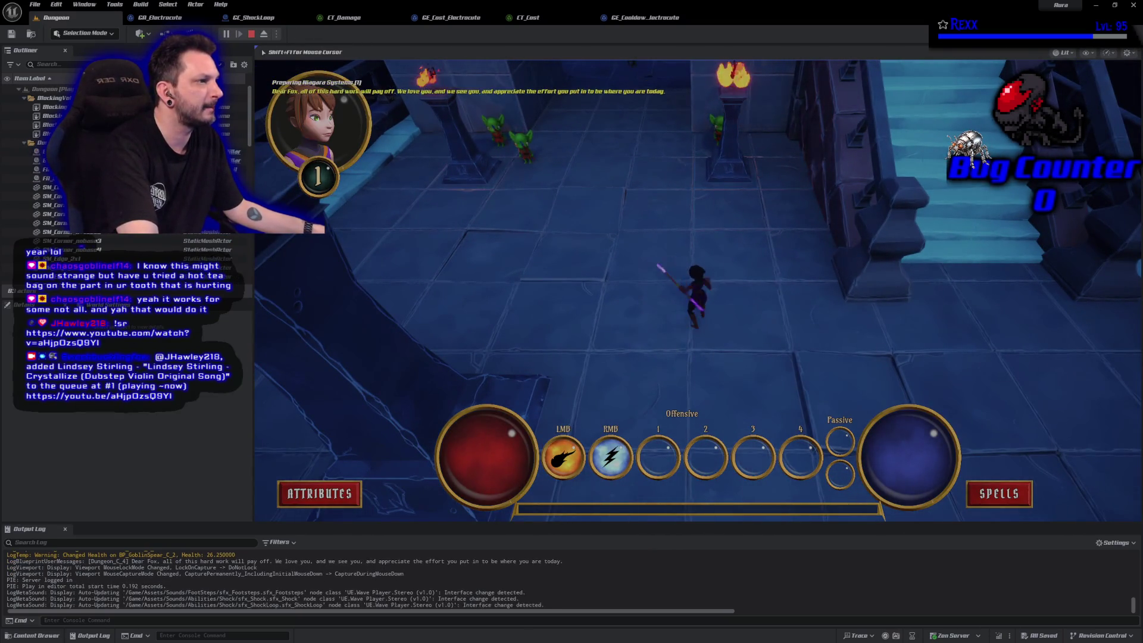
pyautogui.rightClick(521, 142)
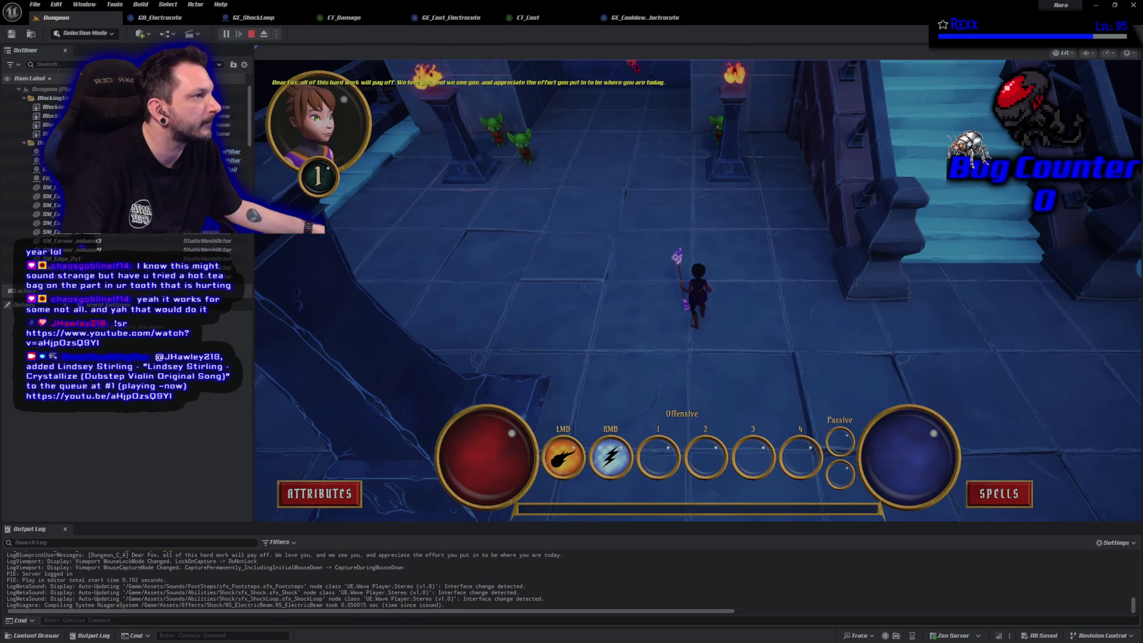
pyautogui.rightClick(637, 67)
pyautogui.rightClick(524, 139)
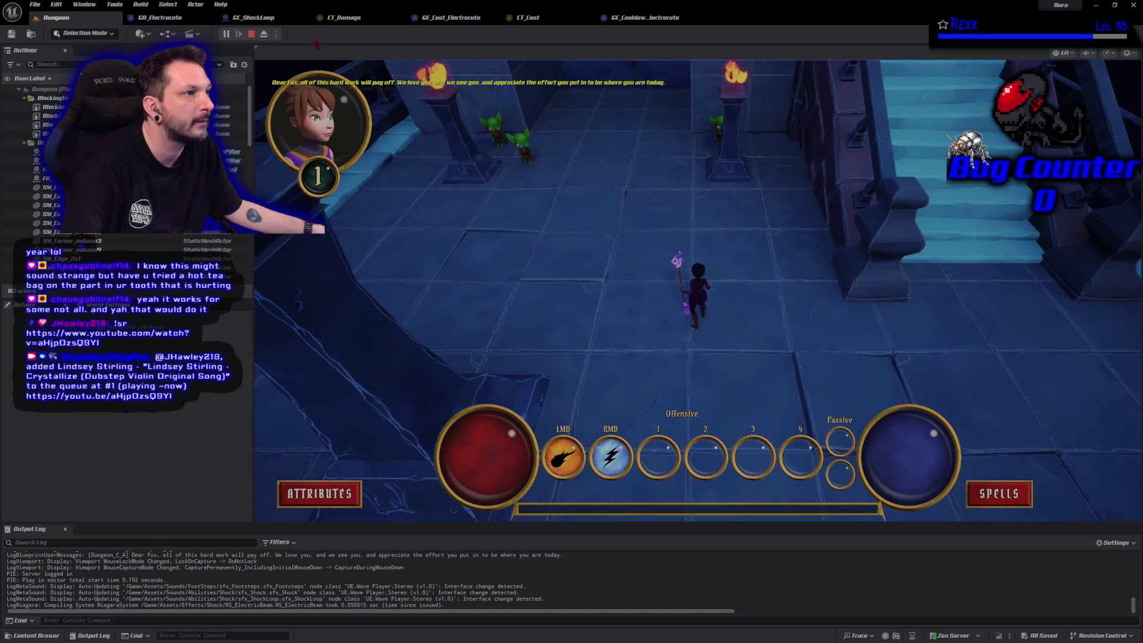
pyautogui.press('Escape')
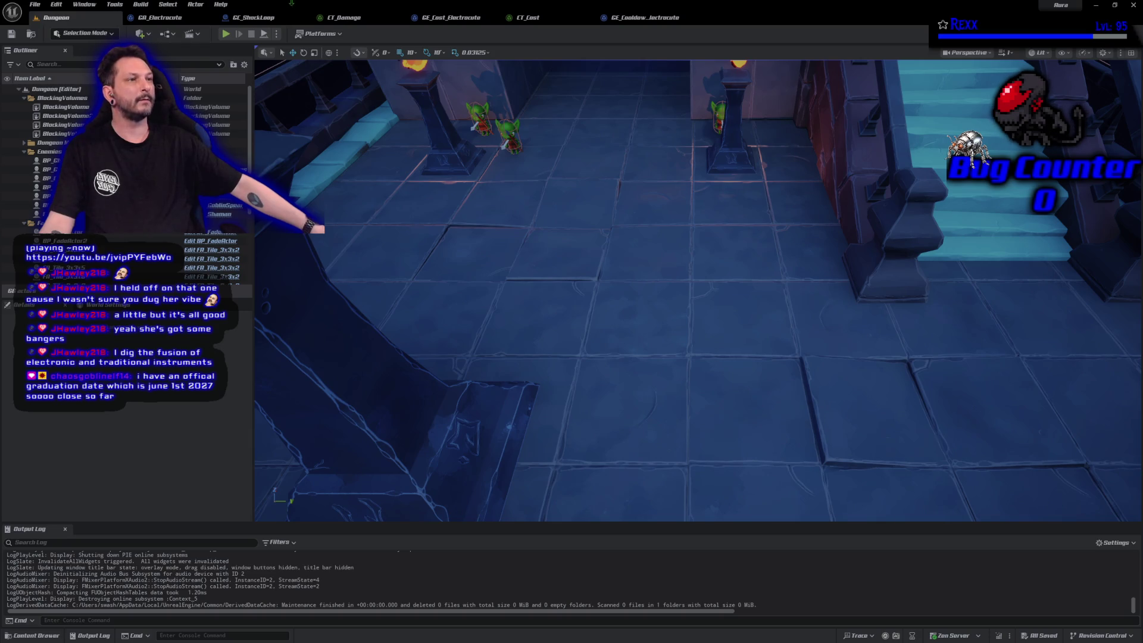
# Bring up the GA_Electrocute ability blueprint's Event Graph.
pyautogui.click(179, 19)
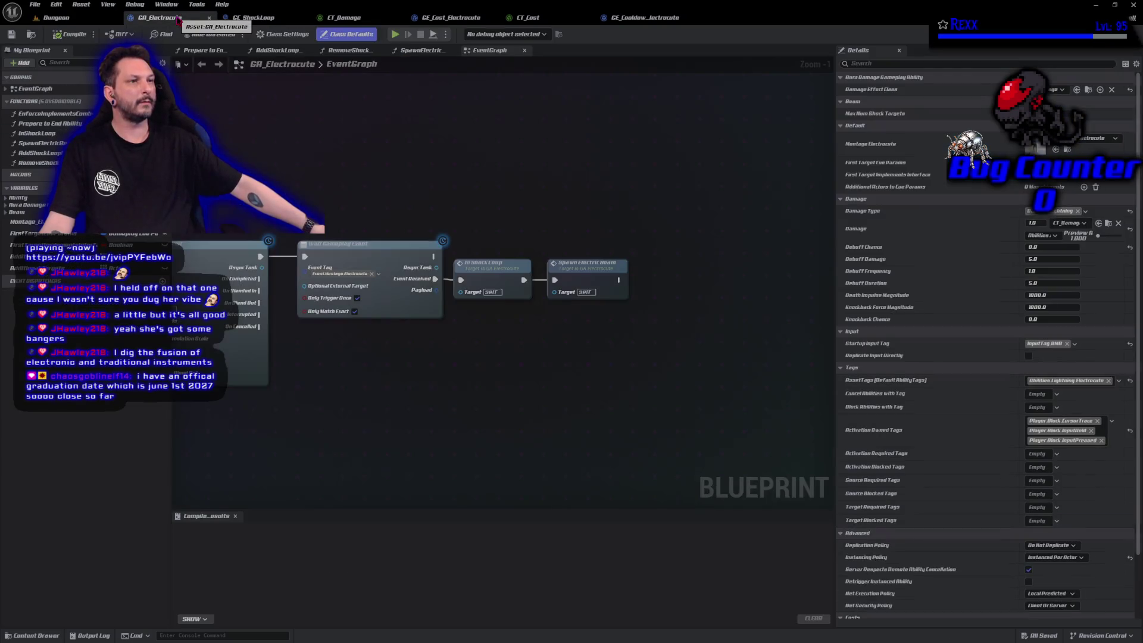
# Close the tabs right of GA_Electrocute, add a float variable DamageDeltaTime, and compile.
pyautogui.rightClick(178, 20)
pyautogui.click(214, 58)
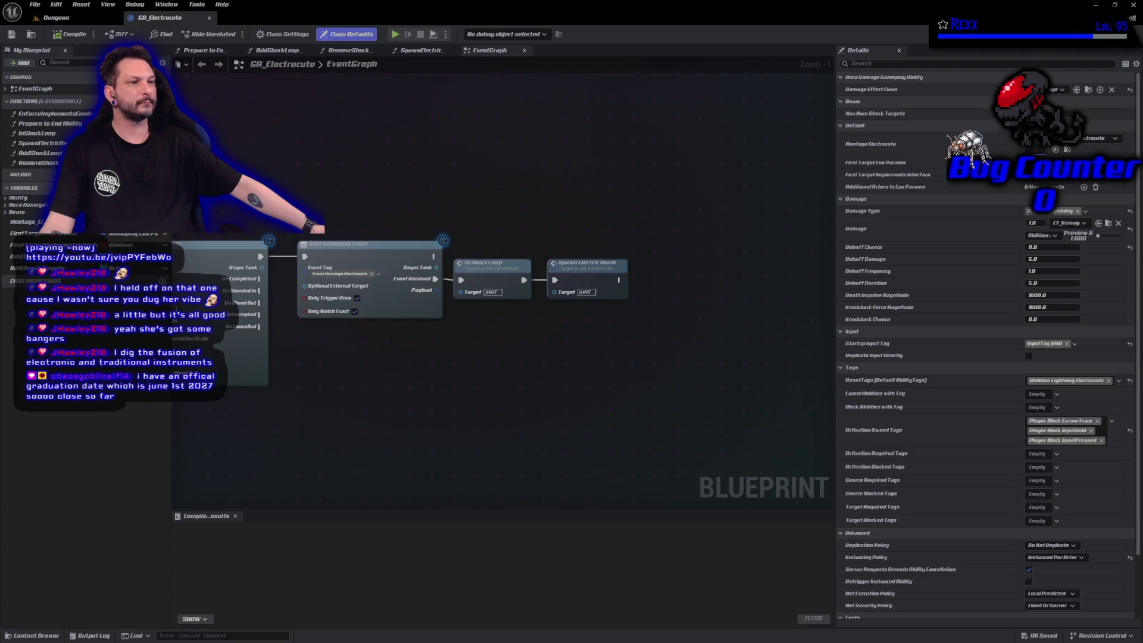
pyautogui.click(163, 187)
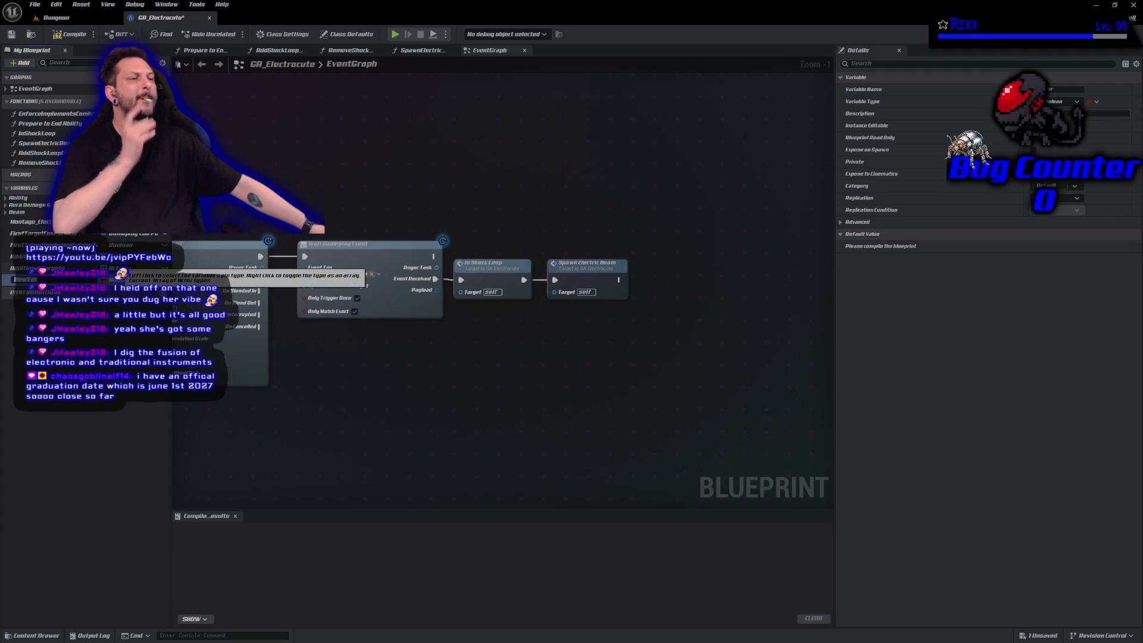
pyautogui.click(113, 279)
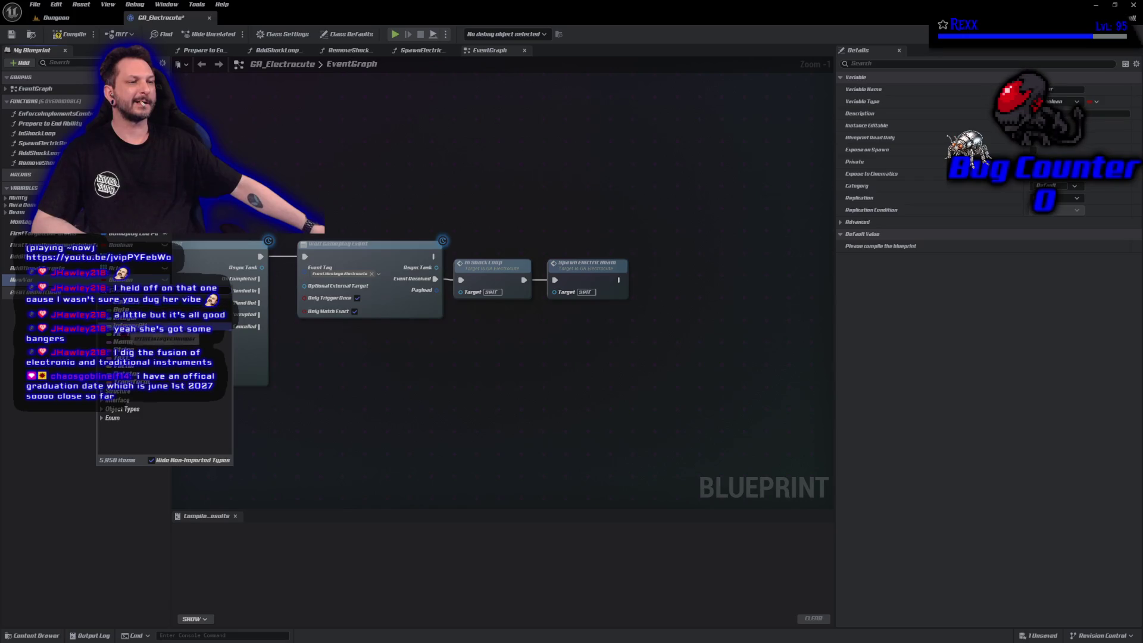
pyautogui.click(155, 347)
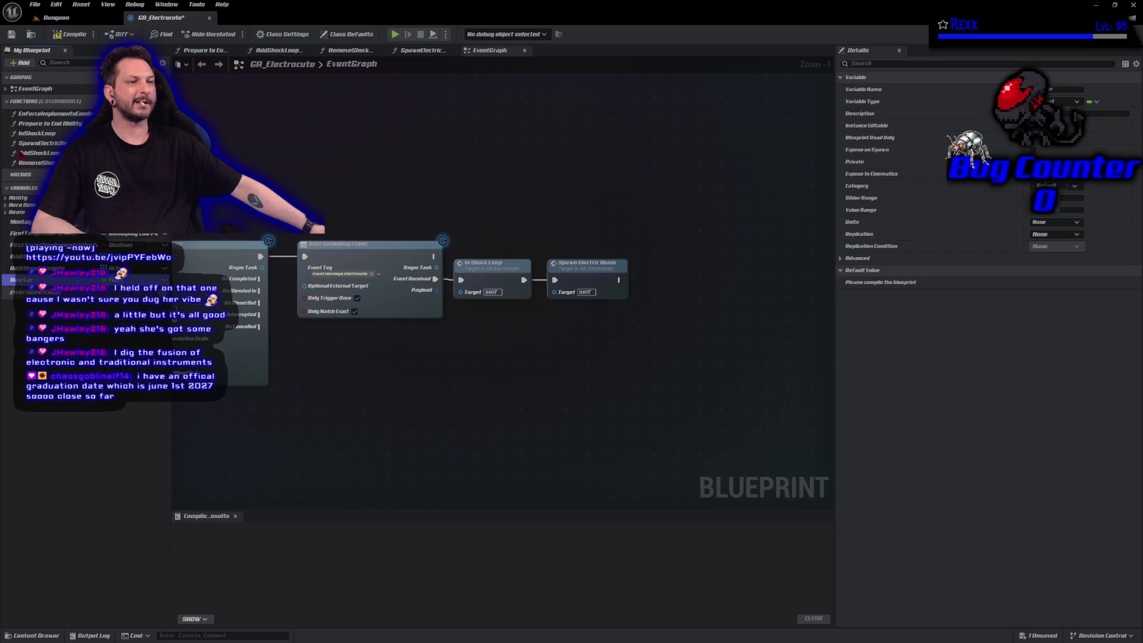
pyautogui.press('F2')
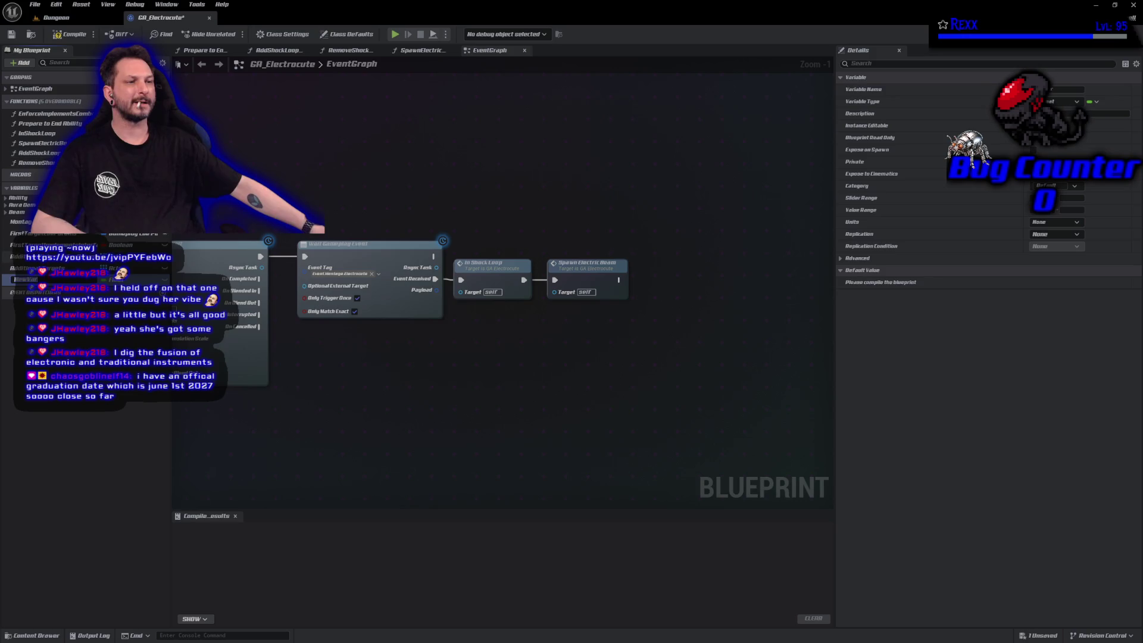
pyautogui.write('Dam')
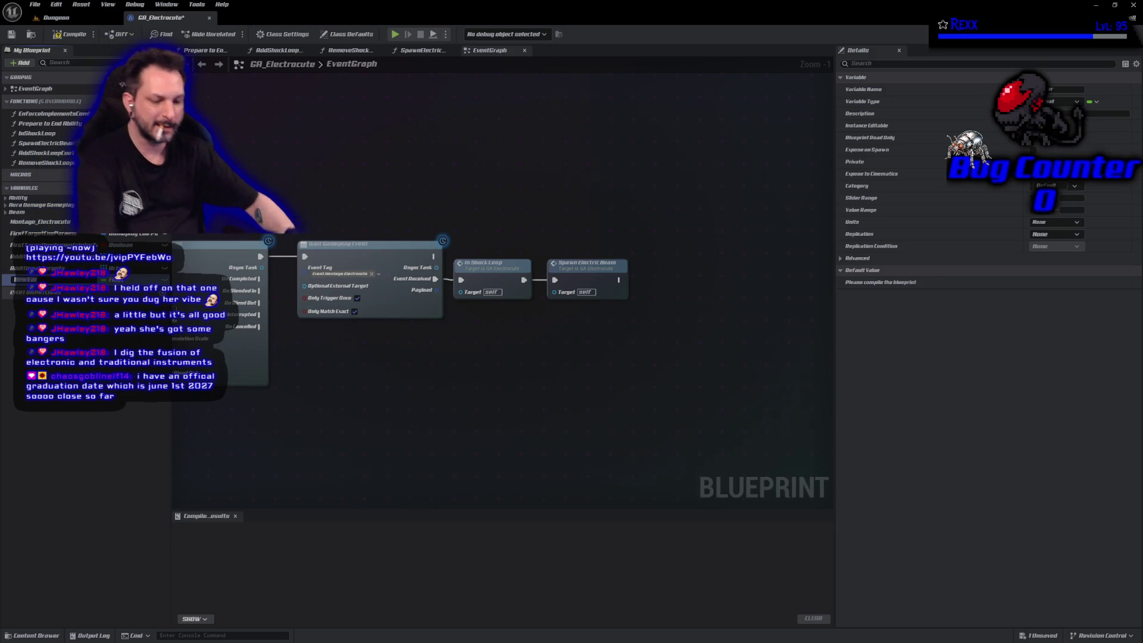
pyautogui.write('ageD')
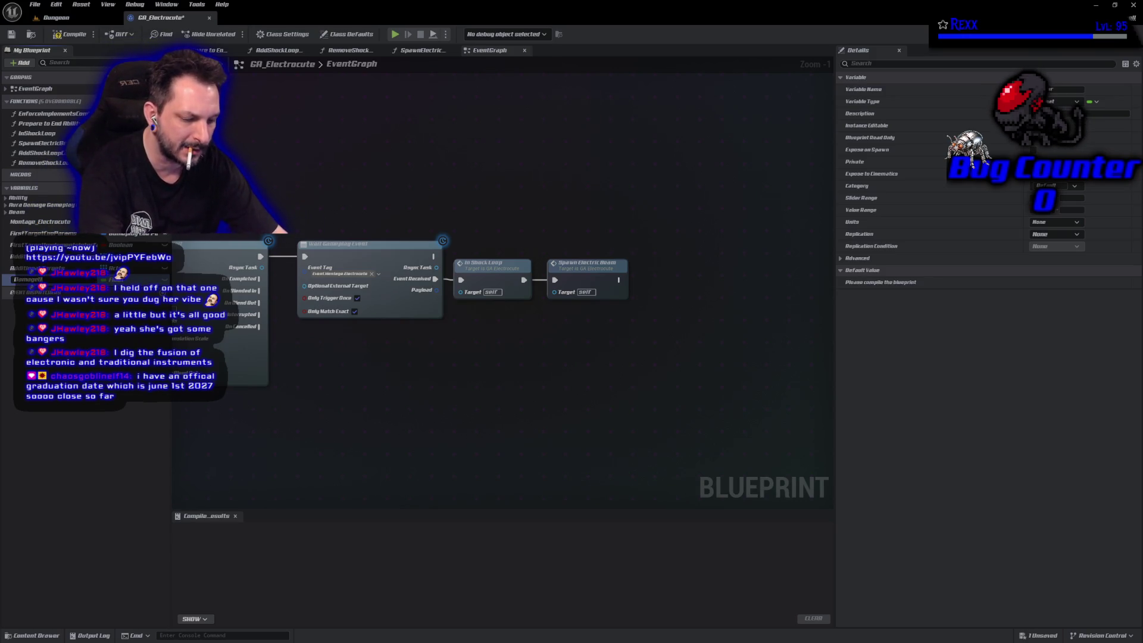
pyautogui.write('eltaTime')
pyautogui.press('Return')
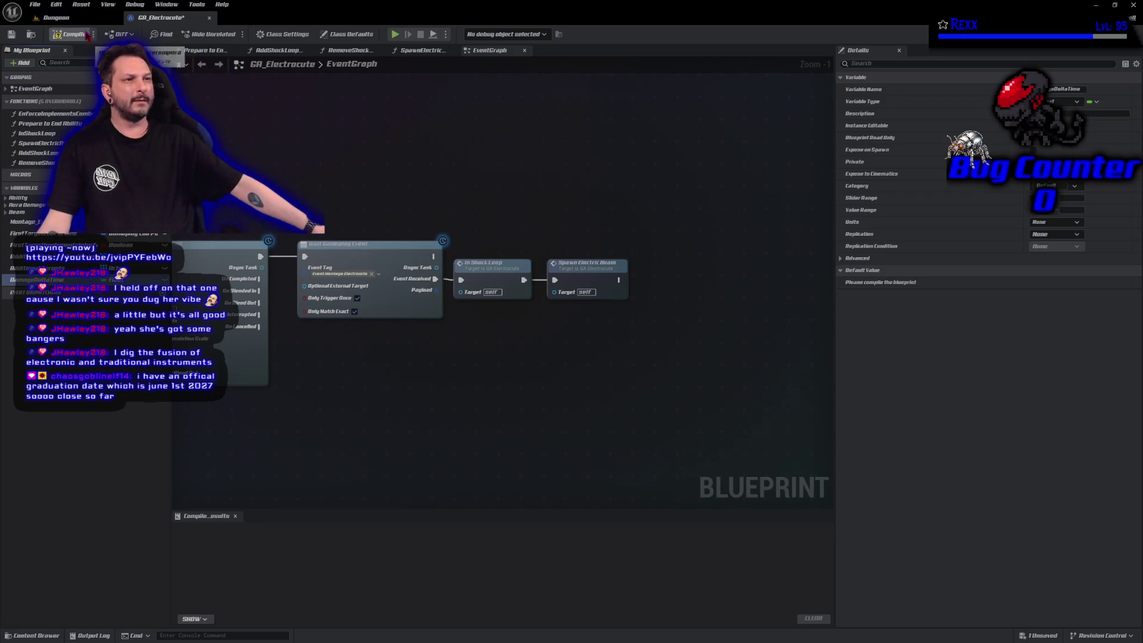
pyautogui.press('F7')
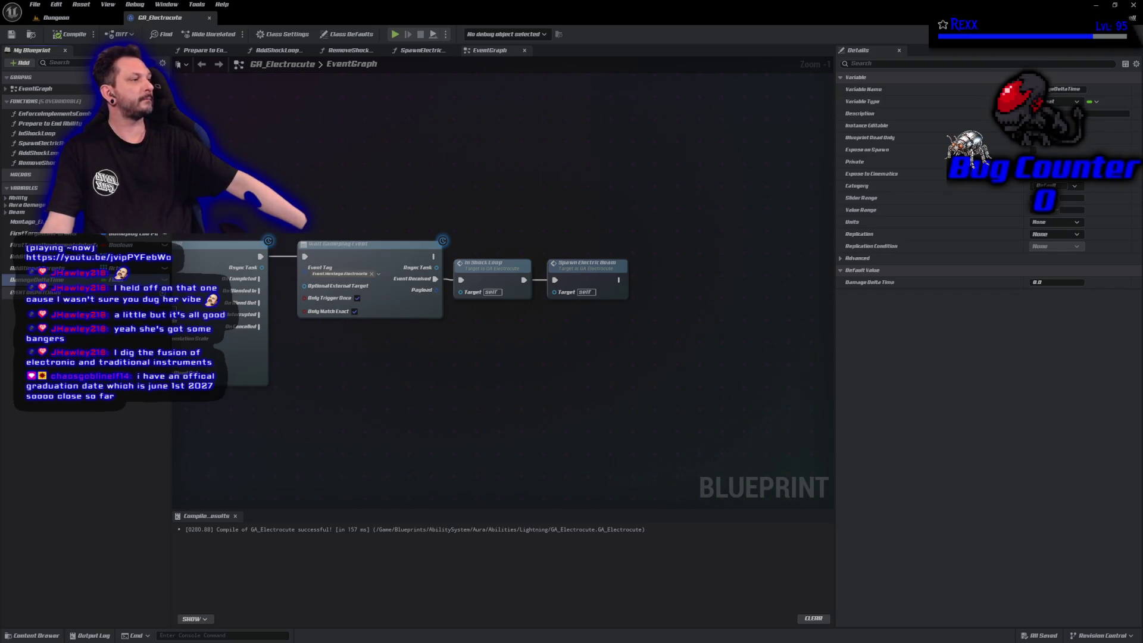
# Set Damage Delta Time's default value to 0.1 and recompile GA_Electrocute.
pyautogui.click(1042, 282)
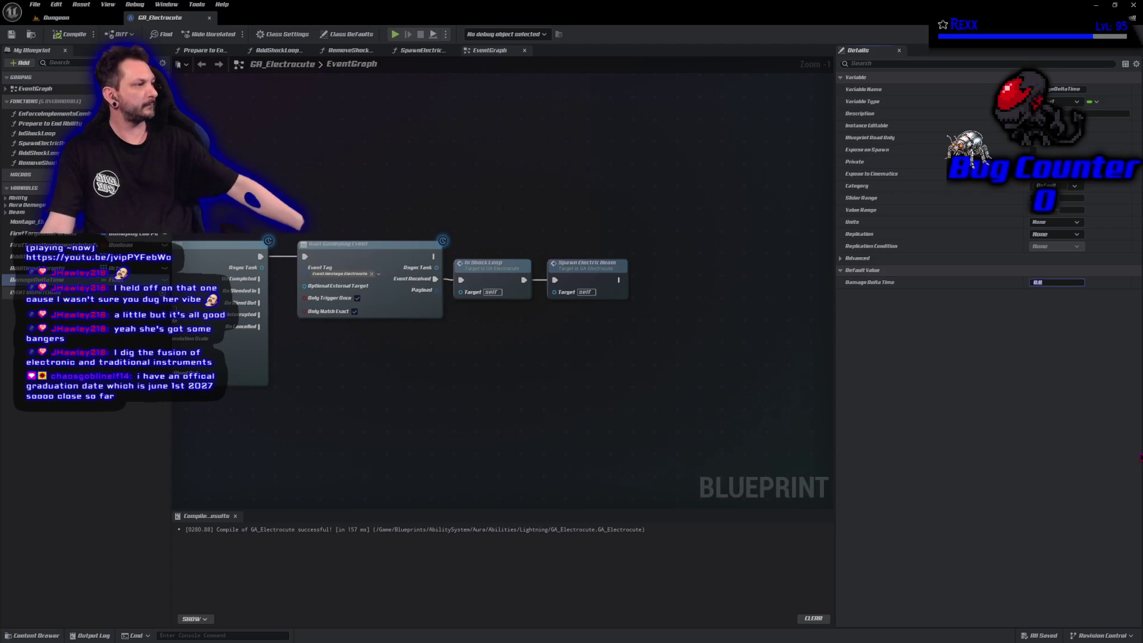
pyautogui.write('0.1')
pyautogui.press('Return')
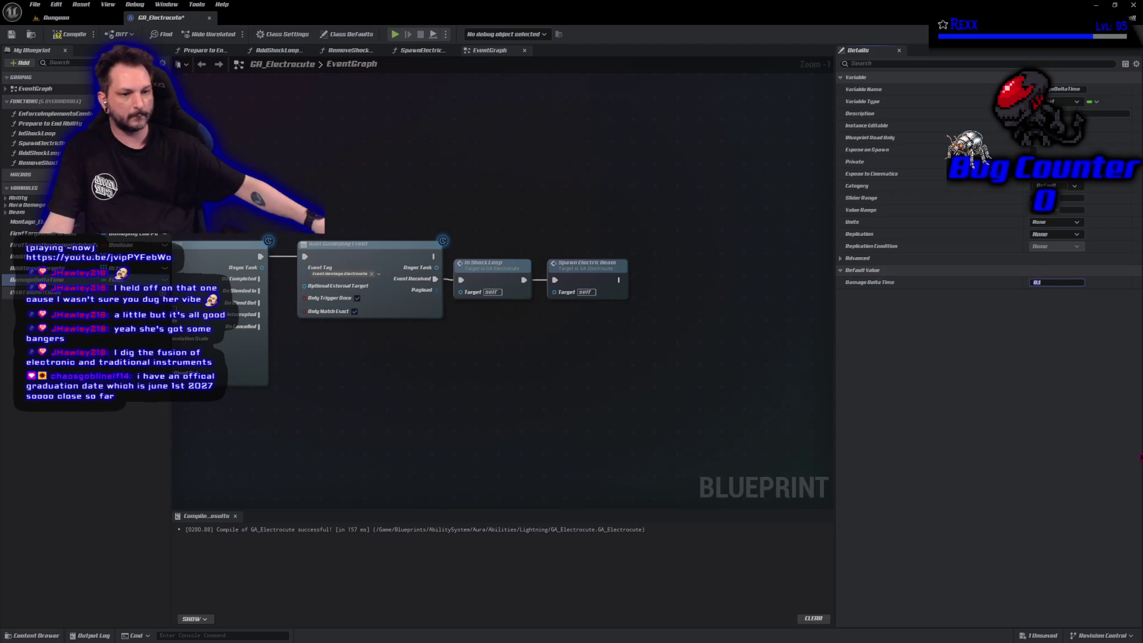
pyautogui.click(66, 39)
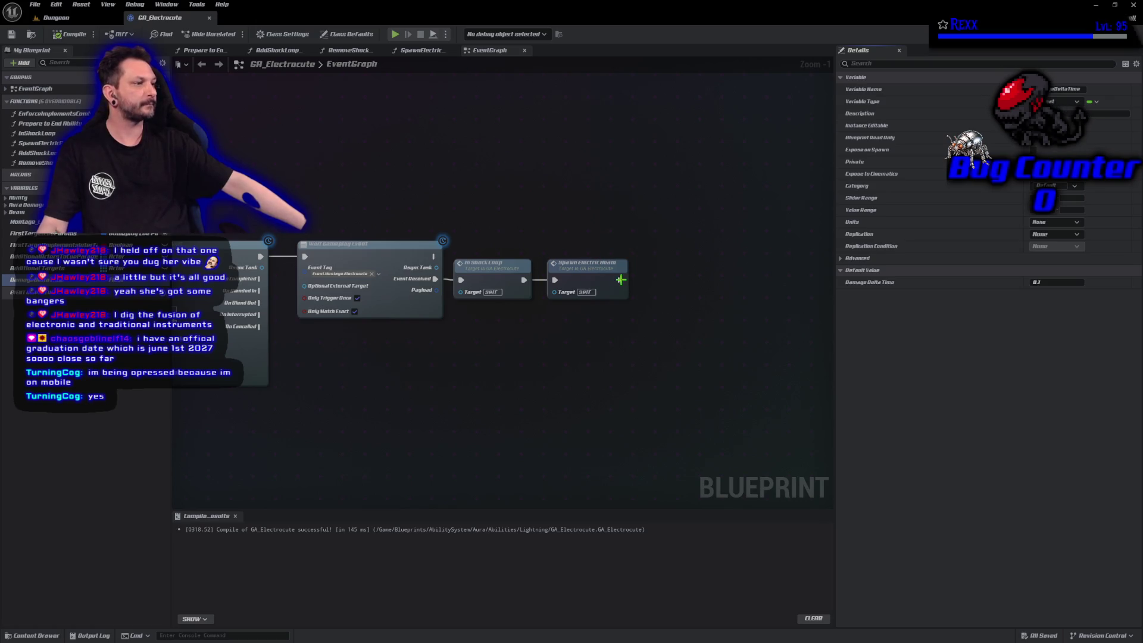
# Place a Set Timer by Event node on Spawn Electric Beam's execution output.
pyautogui.moveTo(620, 280); pyautogui.dragTo(638, 280)
pyautogui.write('set timer by ev')
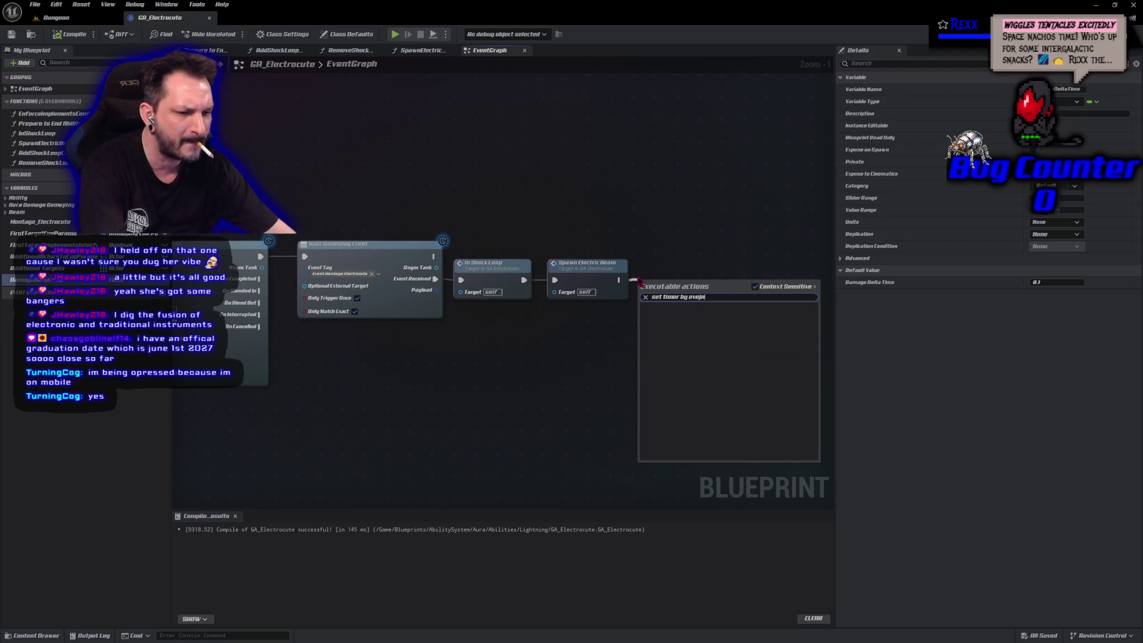
pyautogui.write('e')
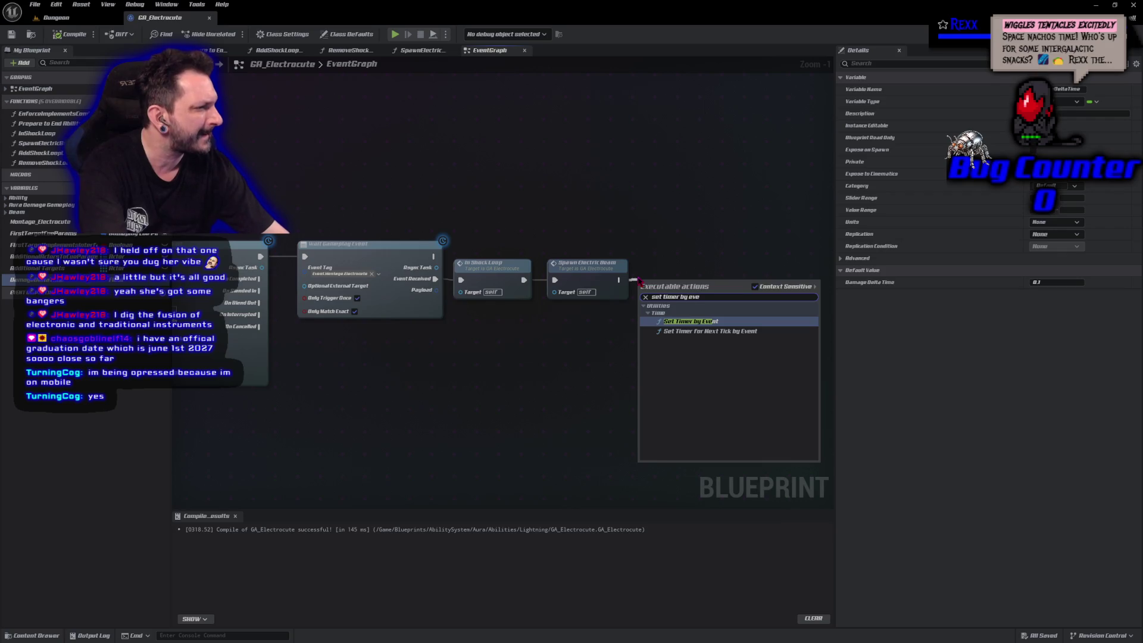
pyautogui.press('Return')
pyautogui.moveTo(647, 278); pyautogui.dragTo(653, 266)
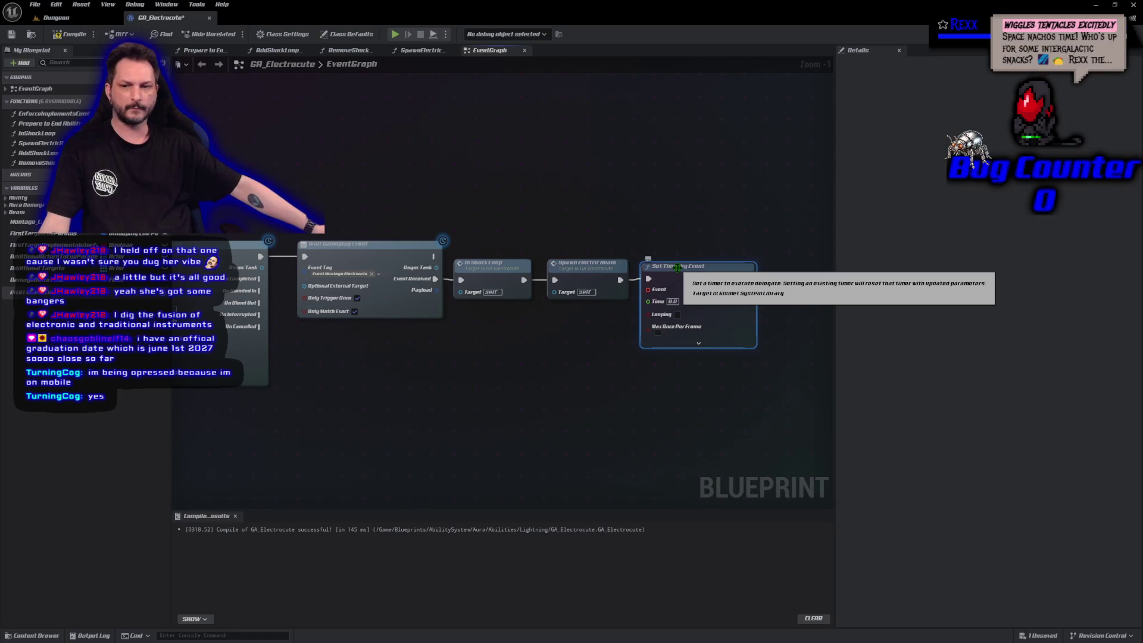
pyautogui.hotkey('alt', 'Tab')
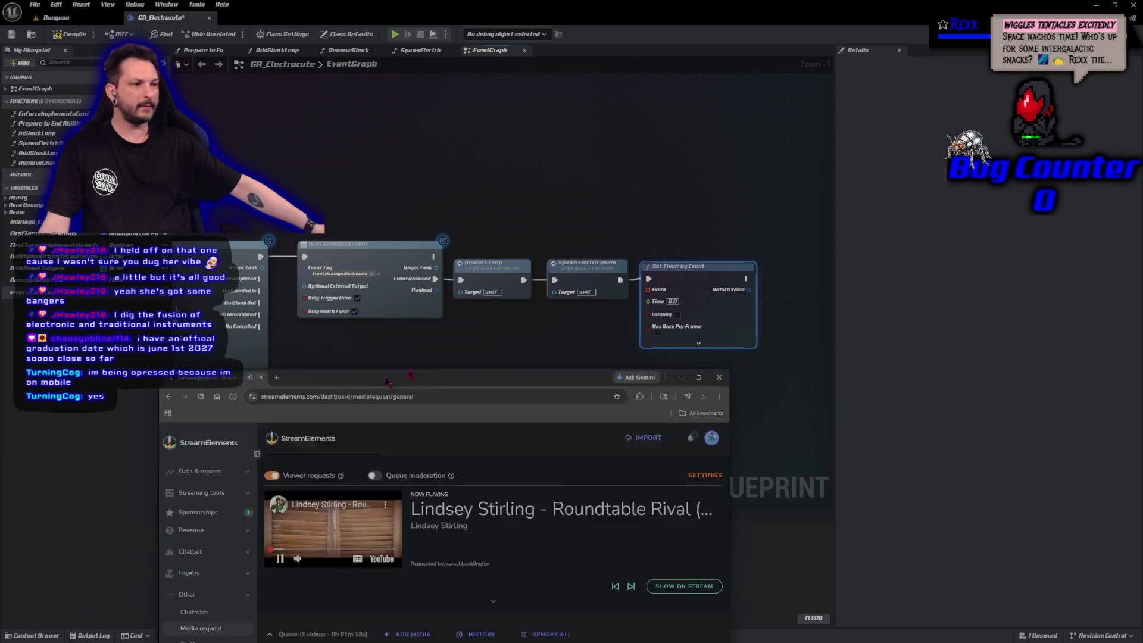
pyautogui.click(694, 338)
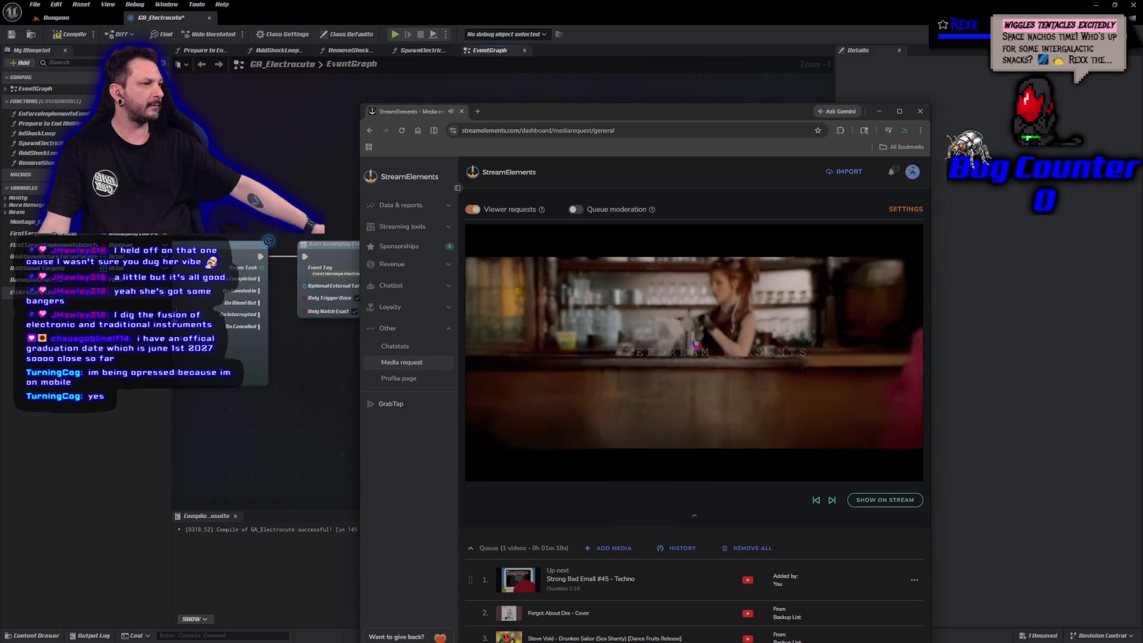
pyautogui.moveTo(666, 112); pyautogui.dragTo(680, 100)
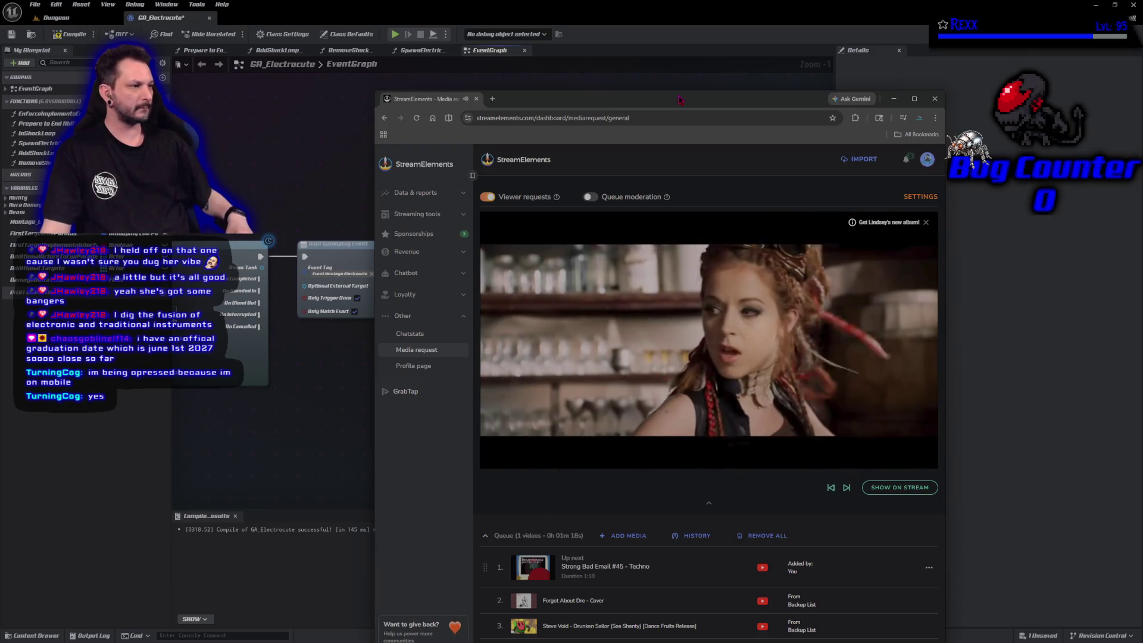
pyautogui.moveTo(679, 98); pyautogui.dragTo(38, 23)
pyautogui.hotkey('alt', 'Tab')
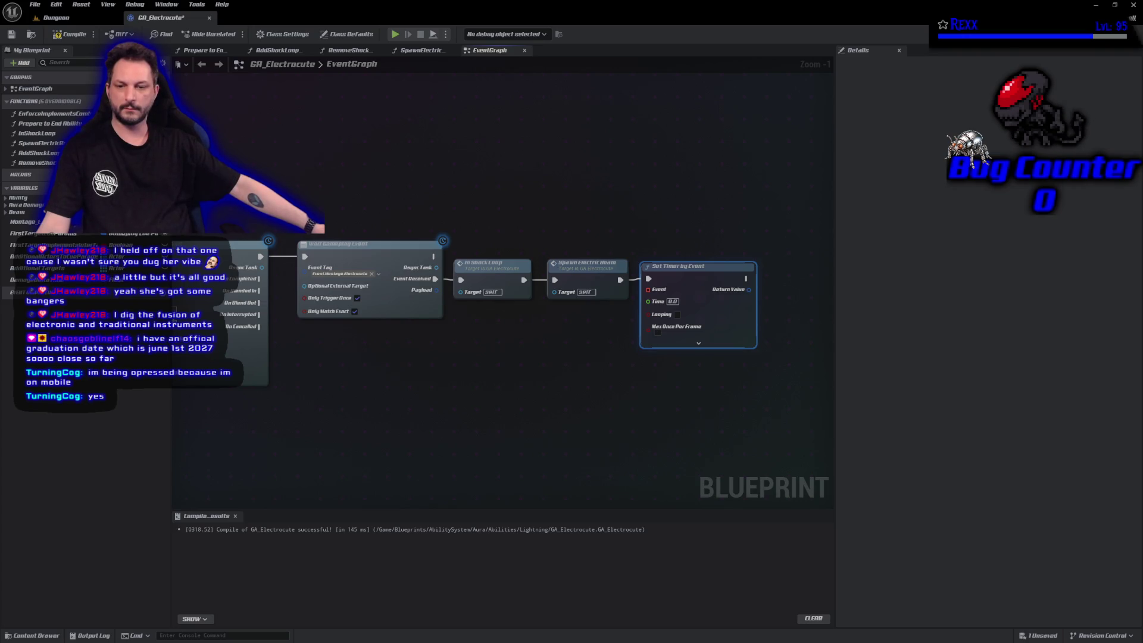
# Pan the graph to free space past Set Timer by Event and bring up the node search.
pyautogui.click(555, 363)
pyautogui.moveTo(556, 363)
pyautogui.mouseDown()
pyautogui.moveTo(189, 383)
pyautogui.moveTo(276, 359)
pyautogui.mouseUp()
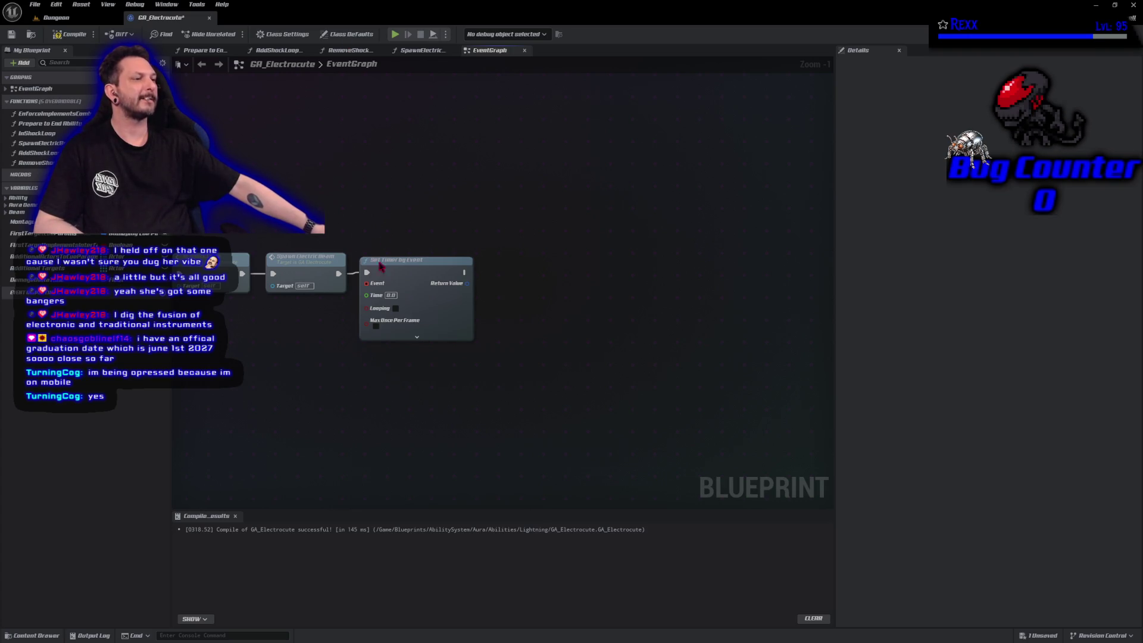
pyautogui.rightClick(248, 378)
# Add a custom event named 'Damage and Cost'.
pyautogui.write('custom event')
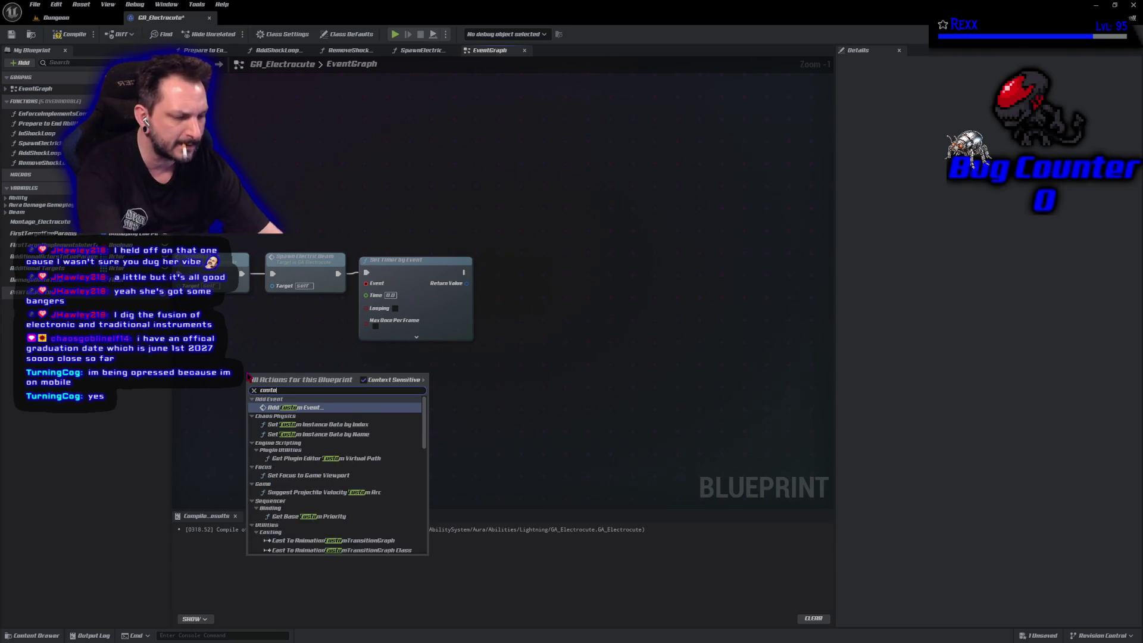
pyautogui.press('Return')
pyautogui.write('Damage')
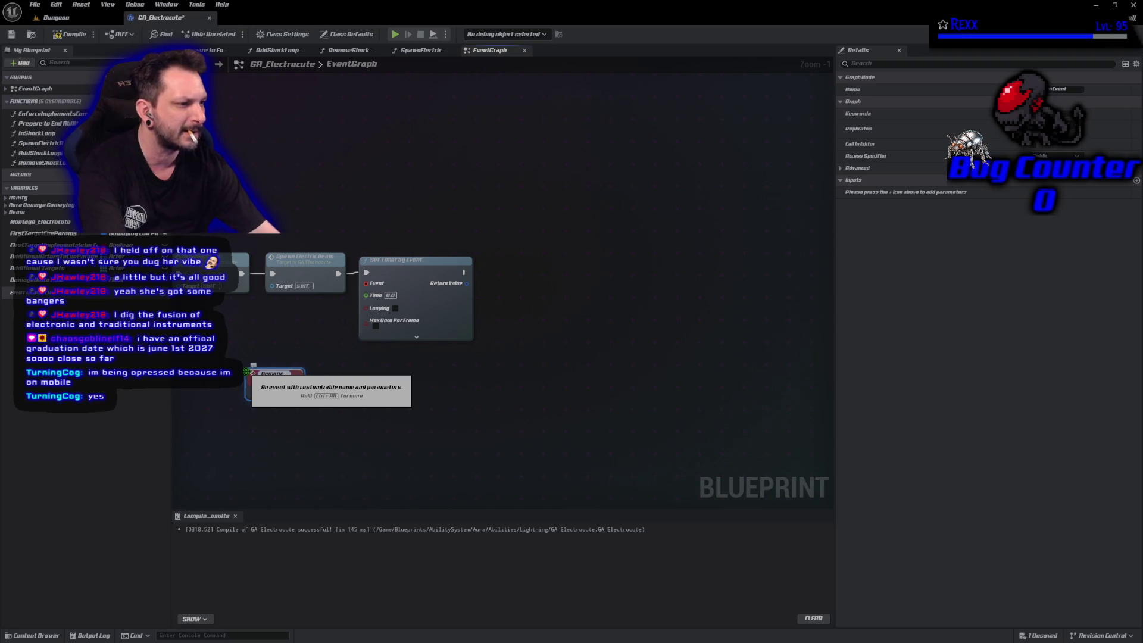
pyautogui.write(' and Cost')
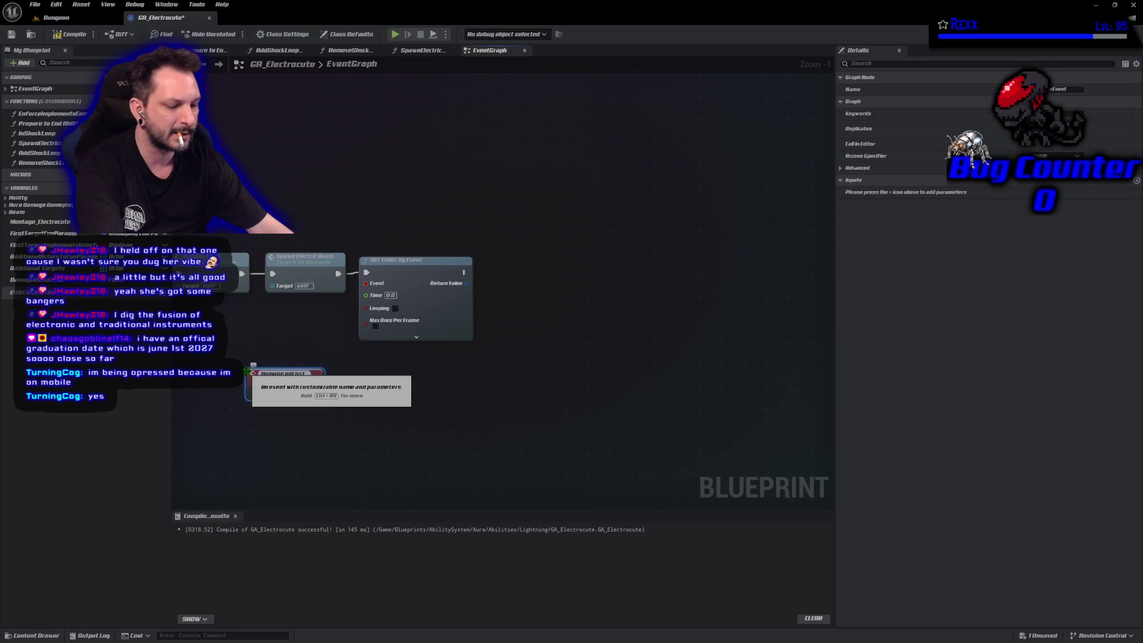
pyautogui.click(247, 371)
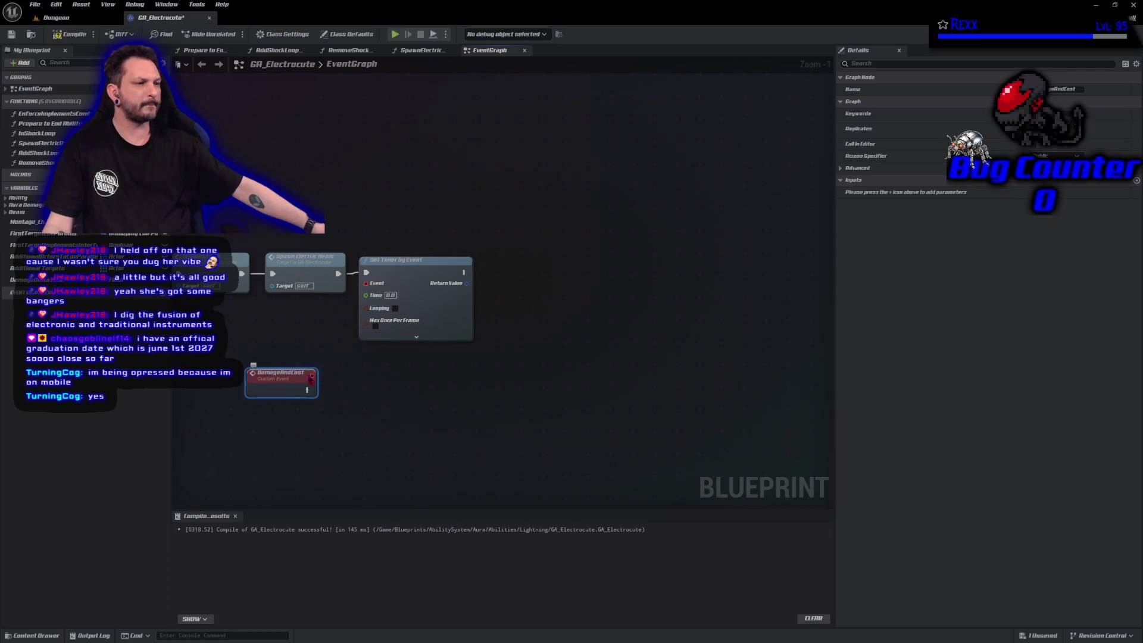
# Bind DamageAndCost as the timer's event, compile, and drag Damage Delta Time to the timer.
pyautogui.moveTo(312, 375); pyautogui.dragTo(366, 284)
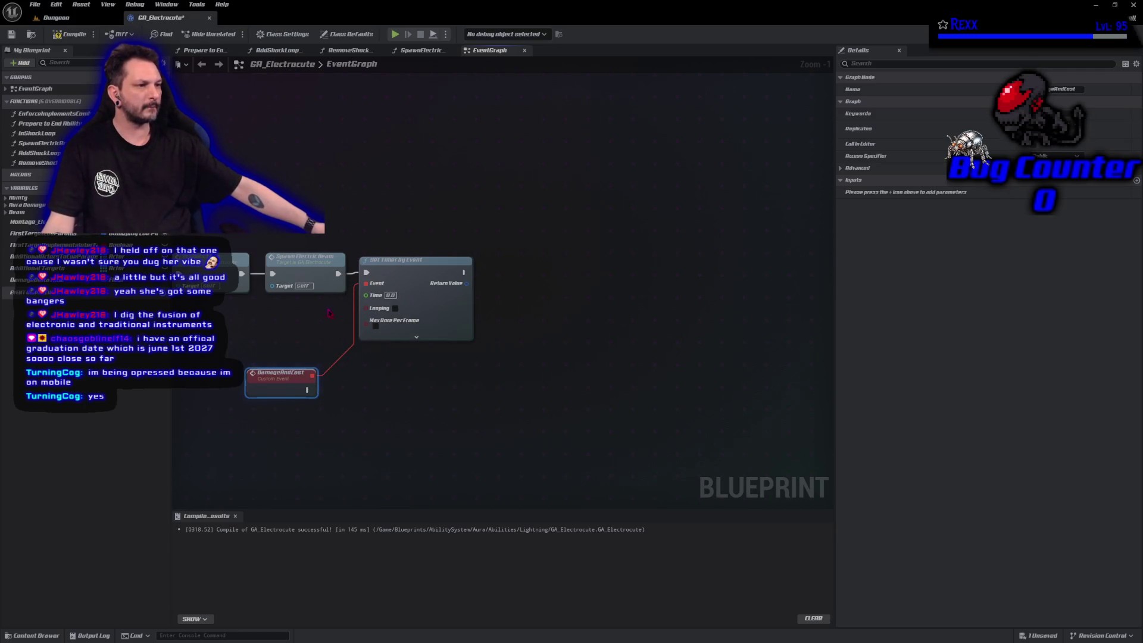
pyautogui.click(64, 37)
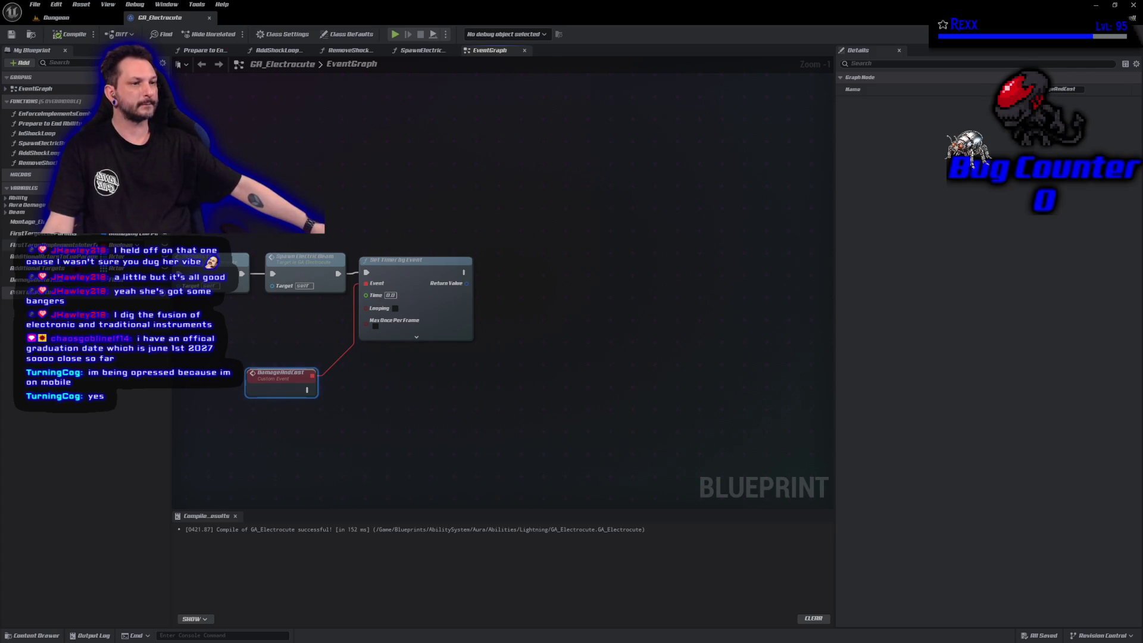
pyautogui.moveTo(23, 280); pyautogui.dragTo(367, 296)
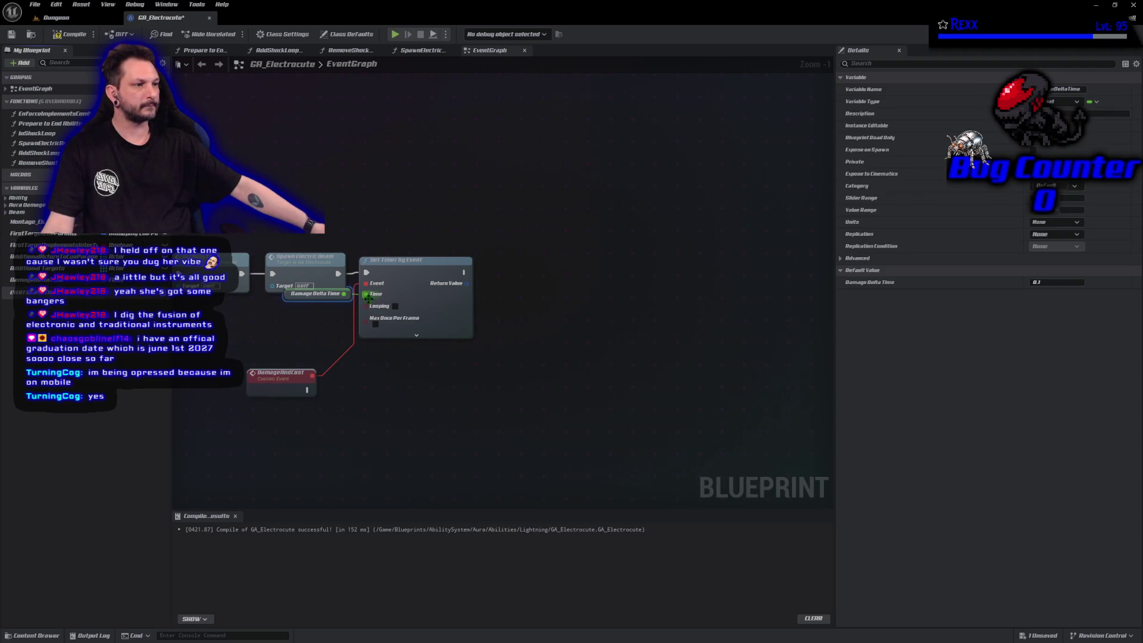
# Use Damage Delta Time as the timer's Time, compile, and enable Looping.
pyautogui.click(287, 306)
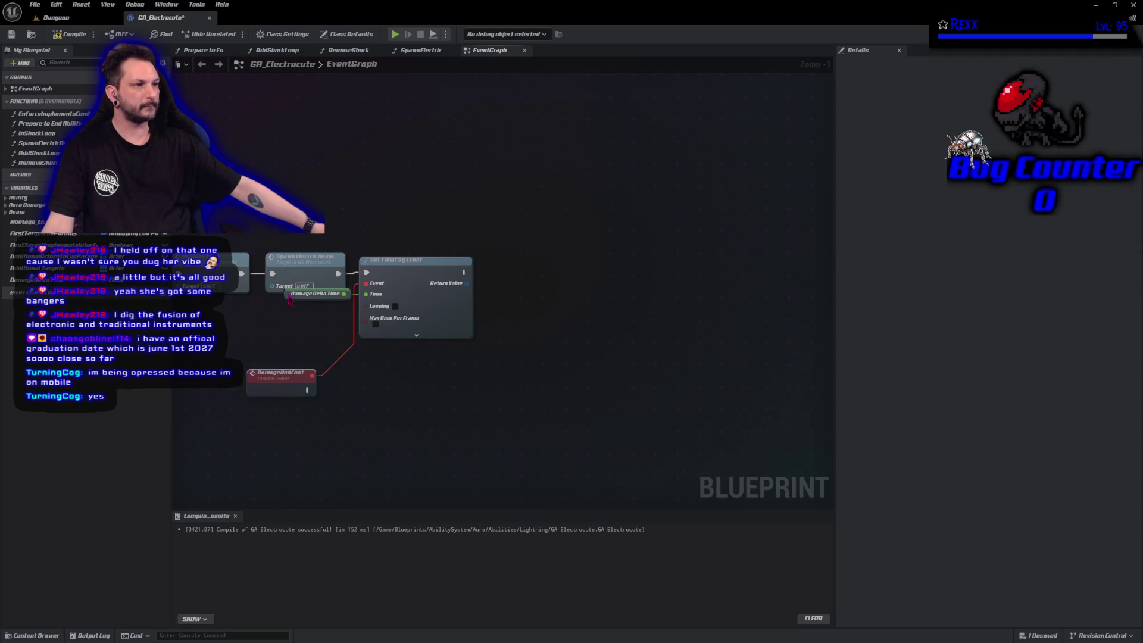
pyautogui.moveTo(290, 300); pyautogui.dragTo(286, 314)
pyautogui.press('F7')
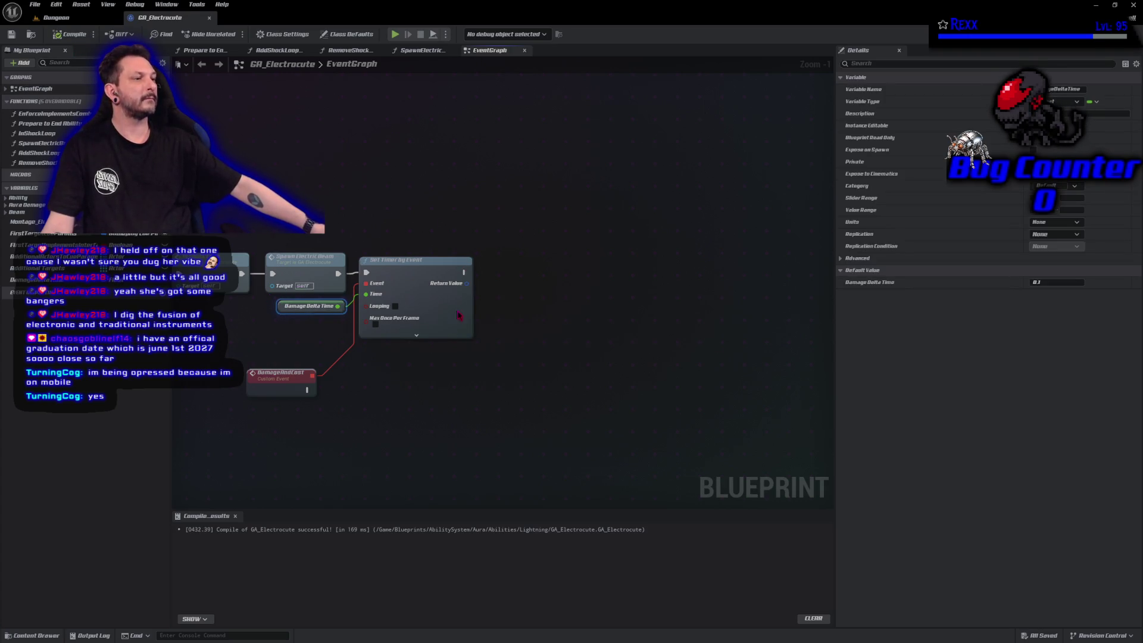
pyautogui.click(394, 306)
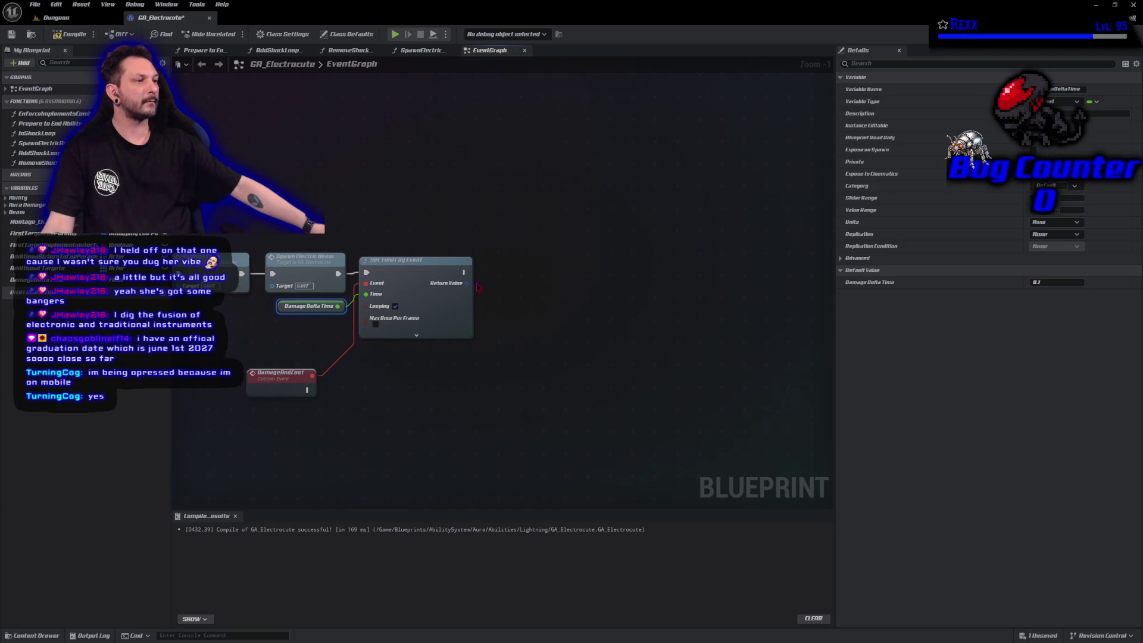
pyautogui.moveTo(467, 284); pyautogui.dragTo(497, 290)
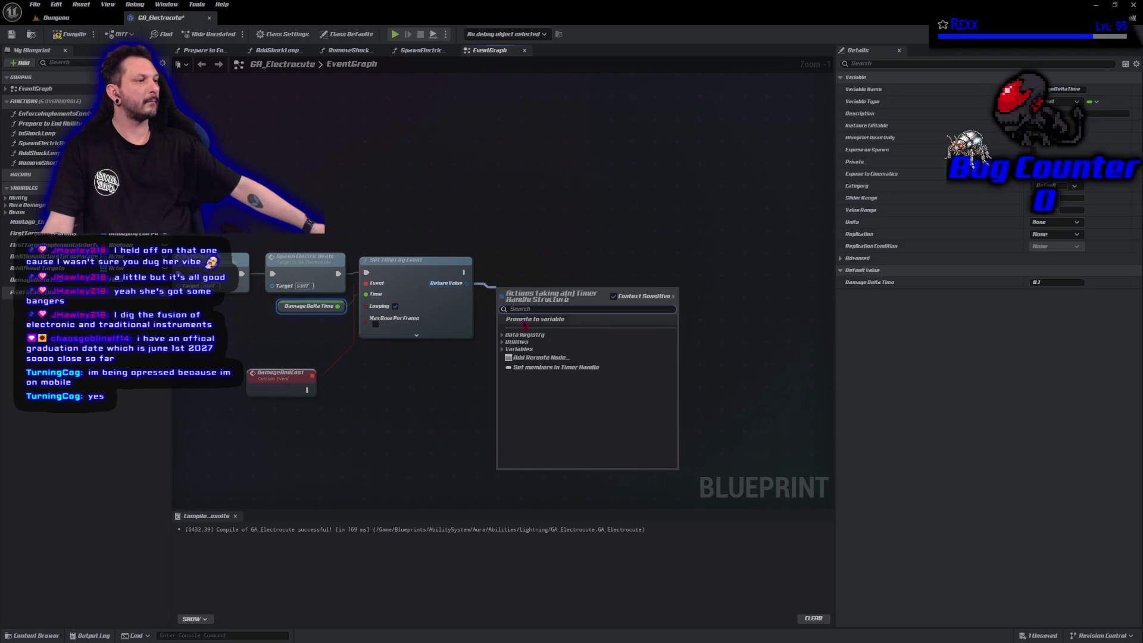
# Promote the timer's Return Value to a variable named Damage and Cost Timer and compile.
pyautogui.click(525, 325)
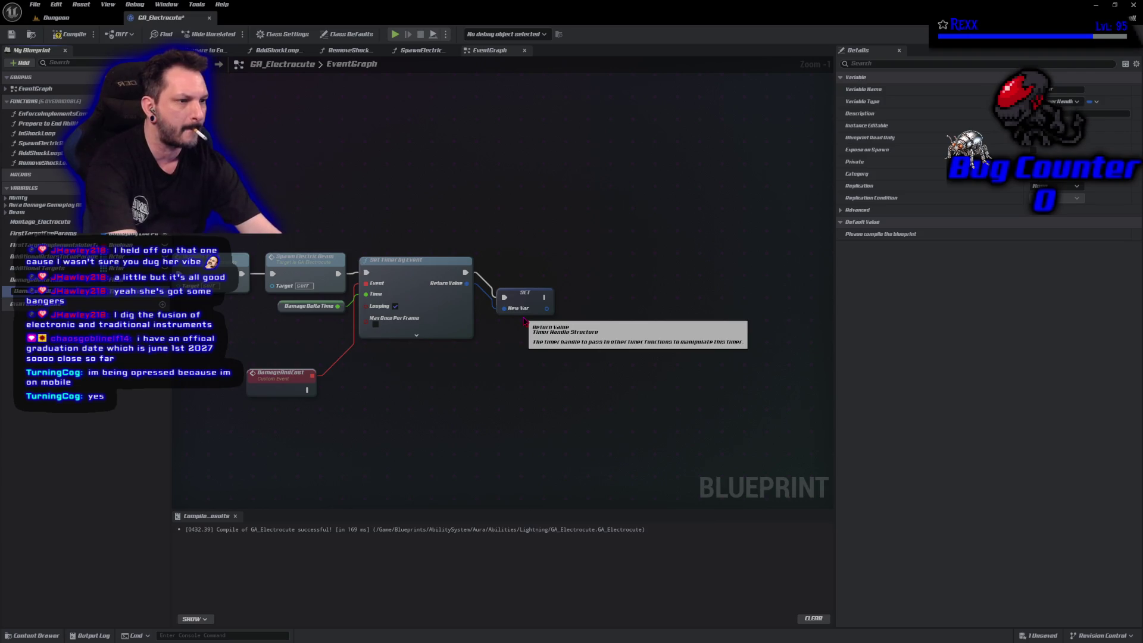
pyautogui.press('Return')
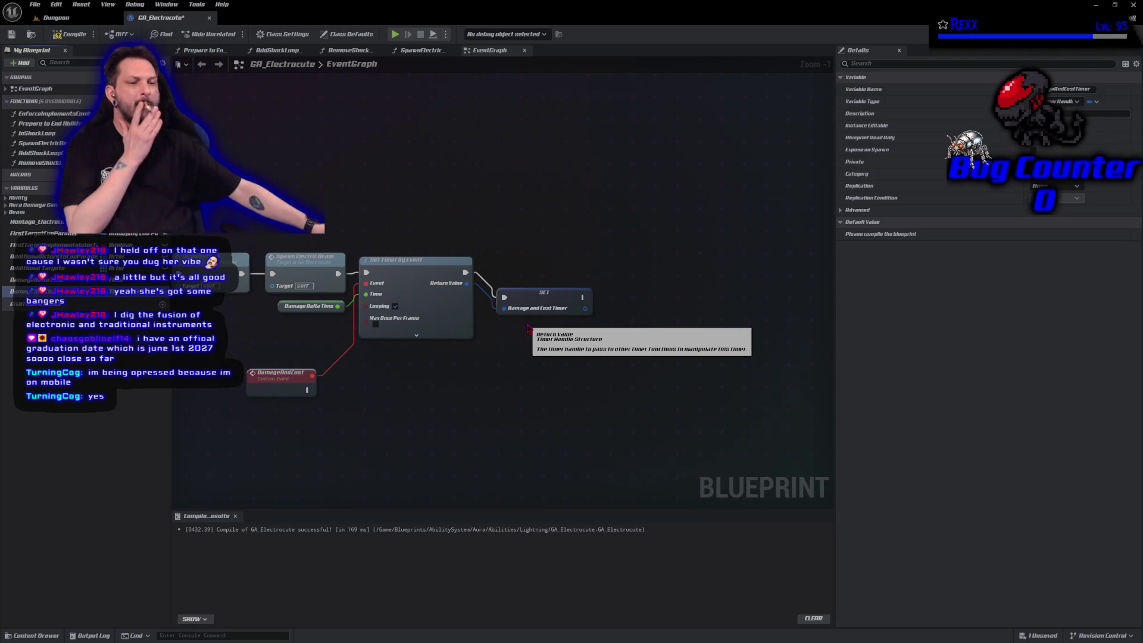
pyautogui.click(70, 37)
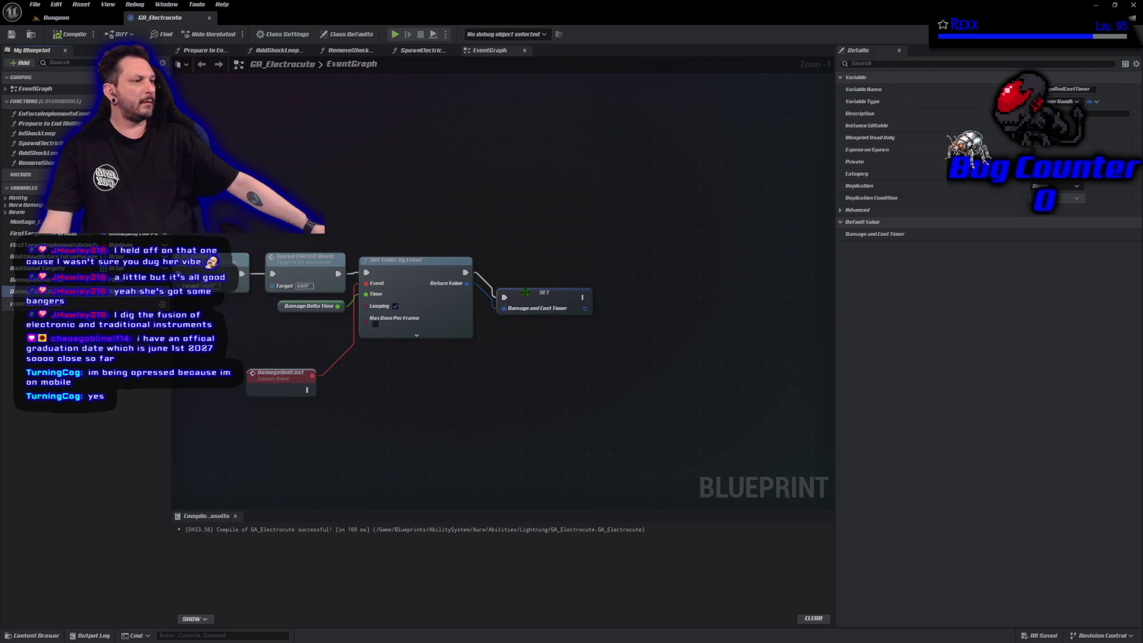
pyautogui.moveTo(530, 297); pyautogui.dragTo(518, 272)
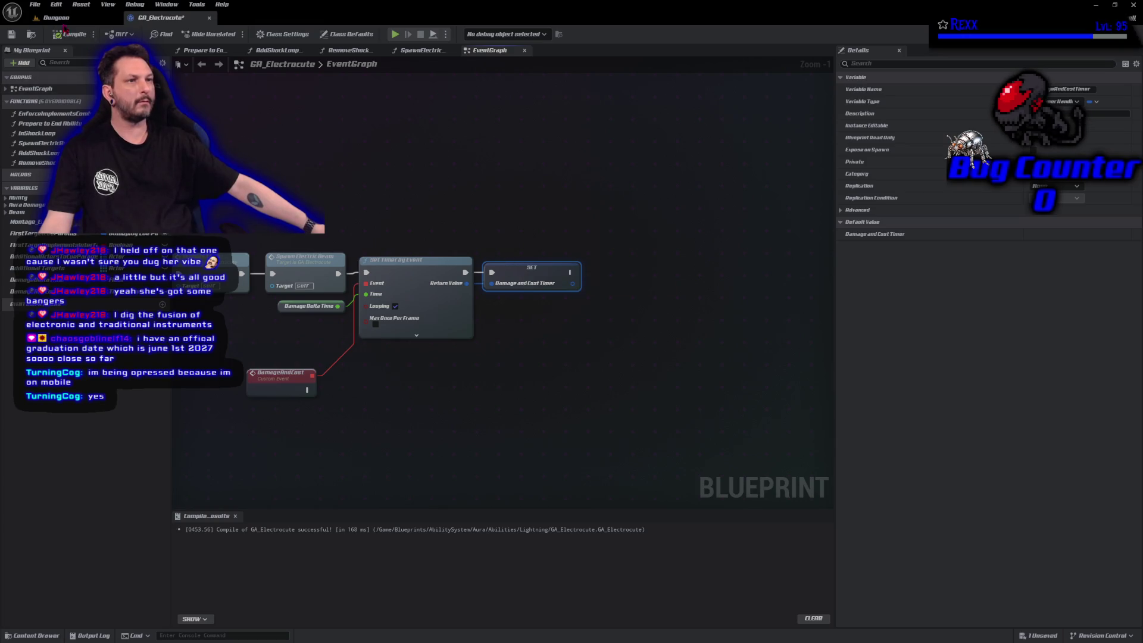
pyautogui.click(36, 5)
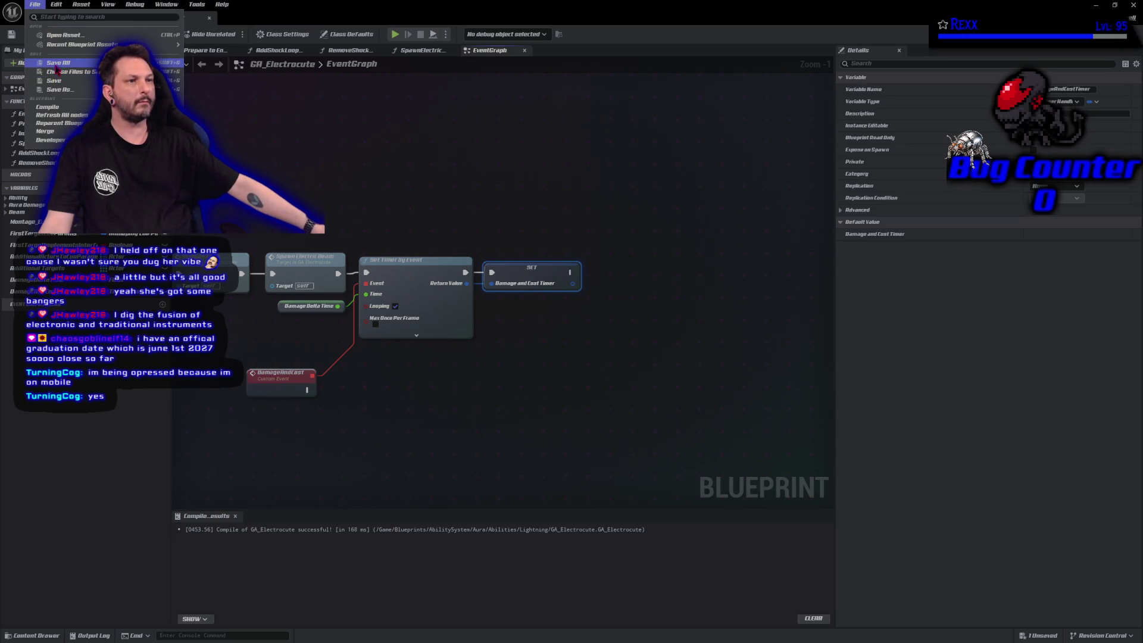
# Save all, then add a CommitAbilityCost node after the DamageAndCost event.
pyautogui.click(41, 68)
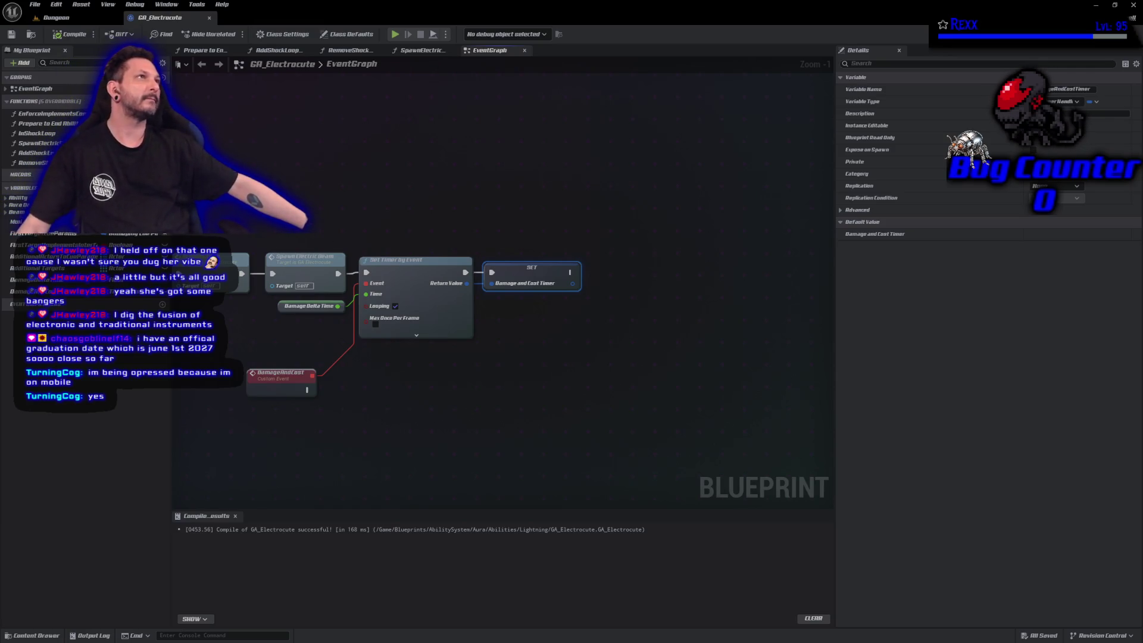
pyautogui.moveTo(309, 391); pyautogui.dragTo(342, 391)
pyautogui.write('commit a')
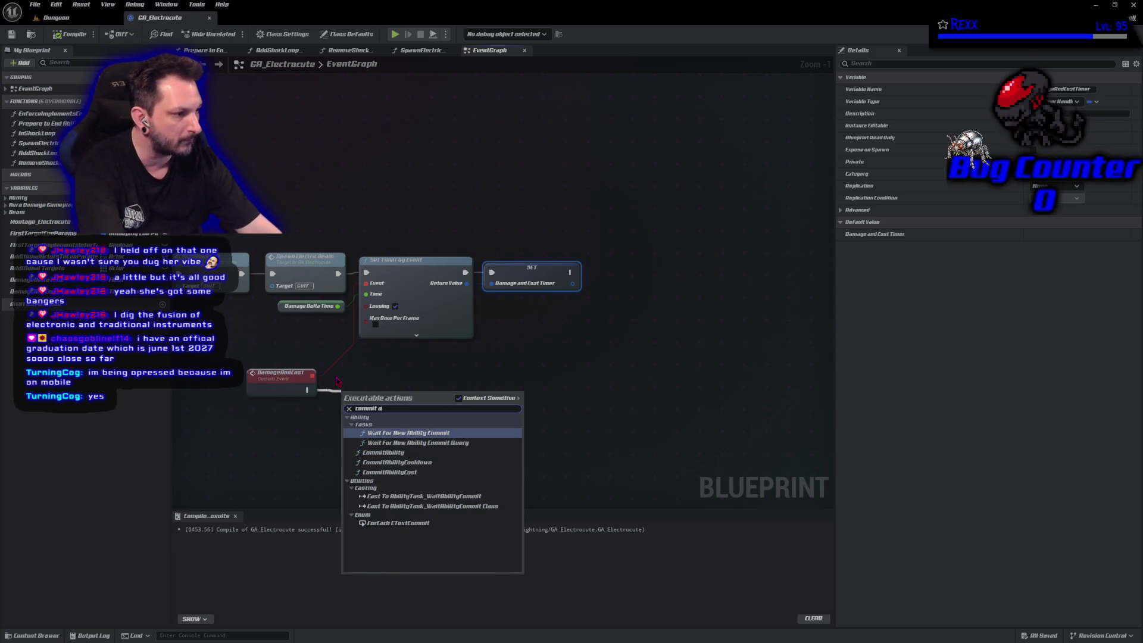
pyautogui.press('Down')
pyautogui.press('Down')
pyautogui.press('Down')
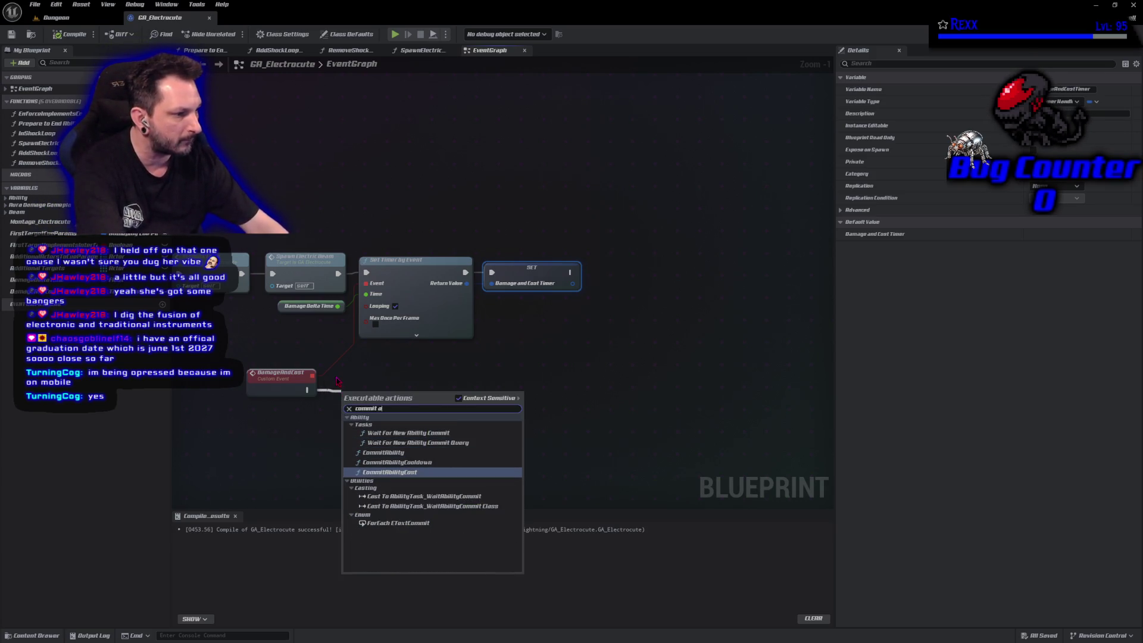
pyautogui.press('Return')
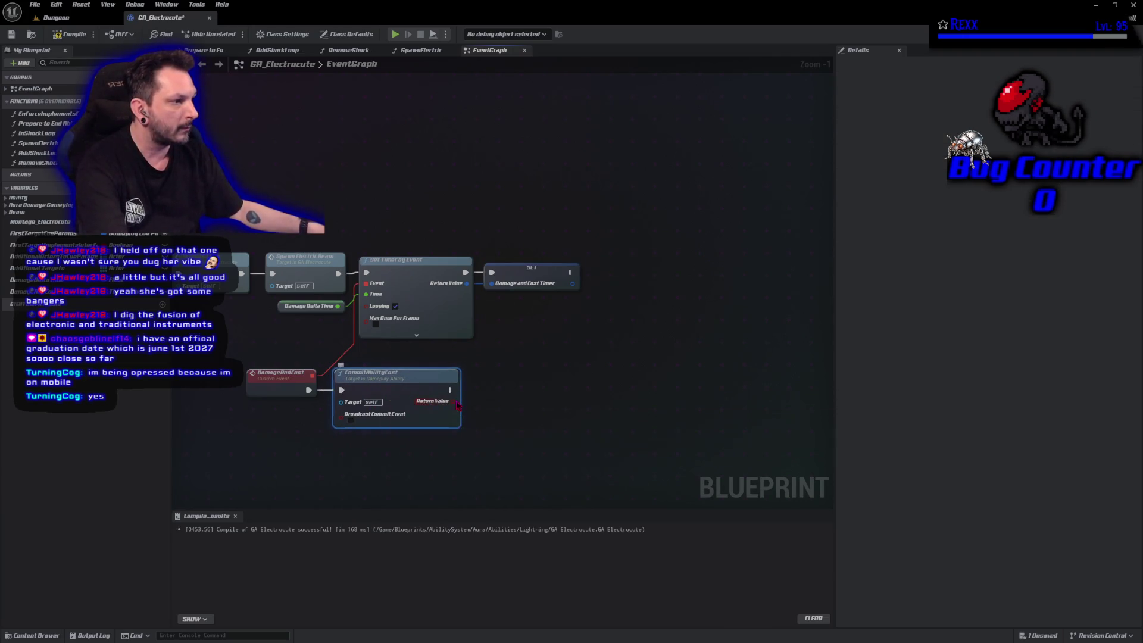
# Add a Branch driven by CommitAbilityCost's return value, wire its exec, and compile.
pyautogui.click(500, 404)
pyautogui.click(500, 404)
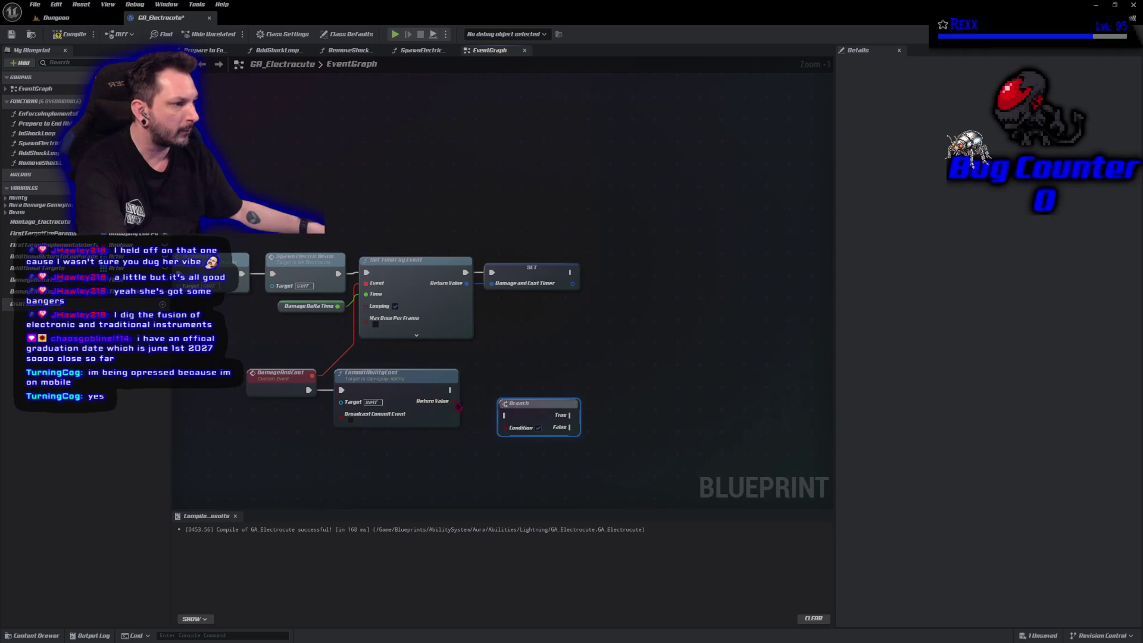
pyautogui.moveTo(453, 400); pyautogui.dragTo(511, 432)
pyautogui.moveTo(450, 390)
pyautogui.mouseDown()
pyautogui.moveTo(504, 415)
pyautogui.moveTo(484, 388)
pyautogui.mouseUp()
pyautogui.click(69, 34)
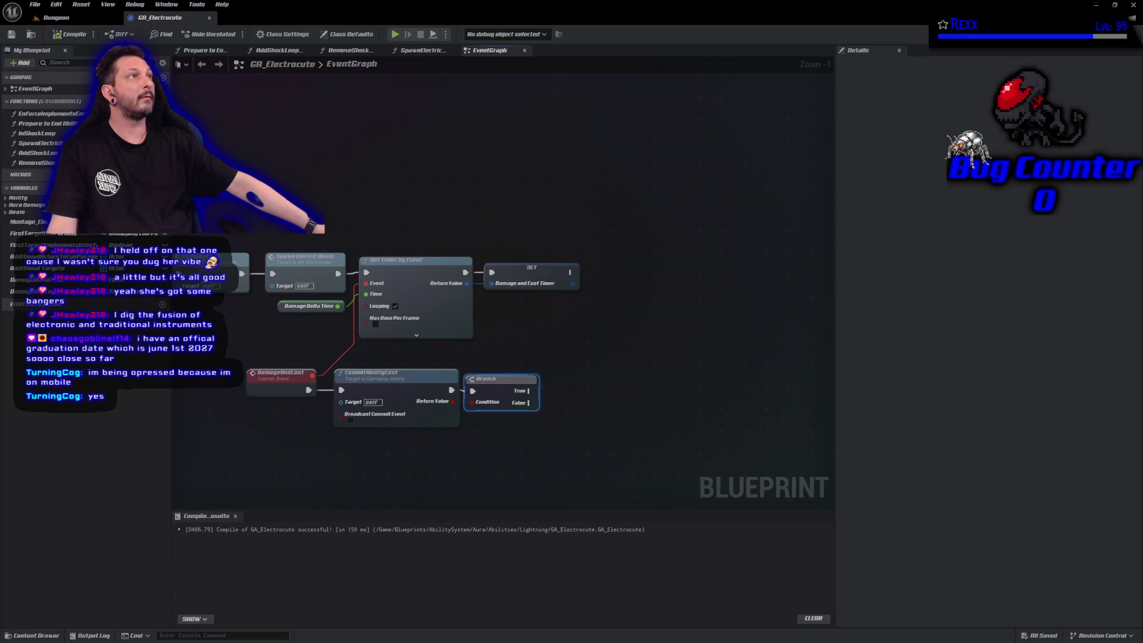
# Add a Prepare To End Ability call on the Branch's False output.
pyautogui.moveTo(531, 405); pyautogui.dragTo(535, 422)
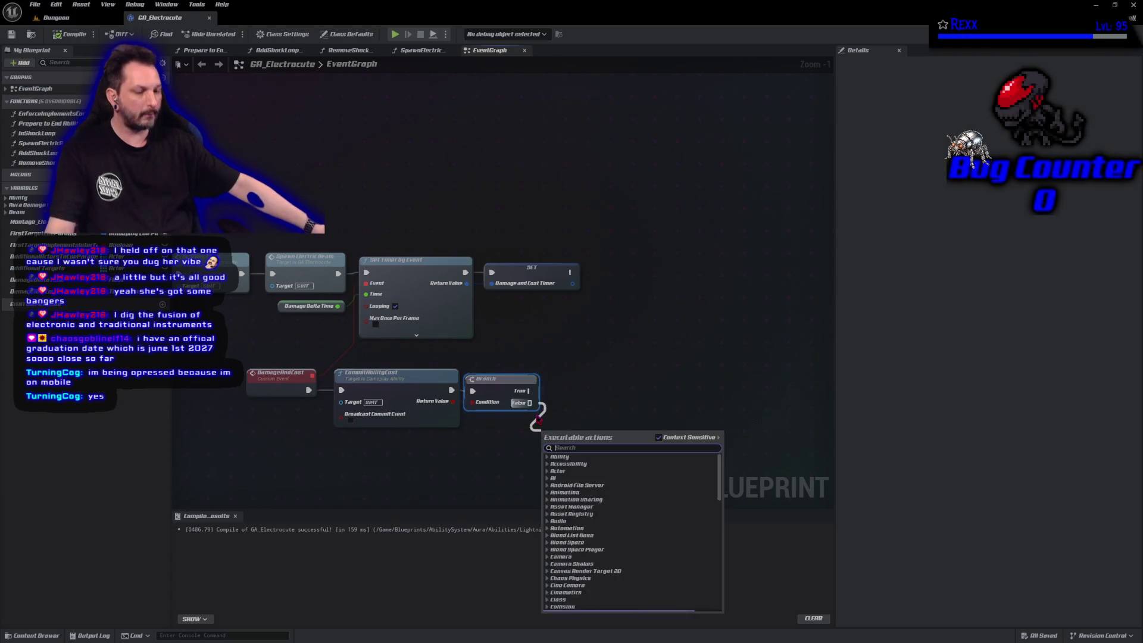
pyautogui.write('prepare')
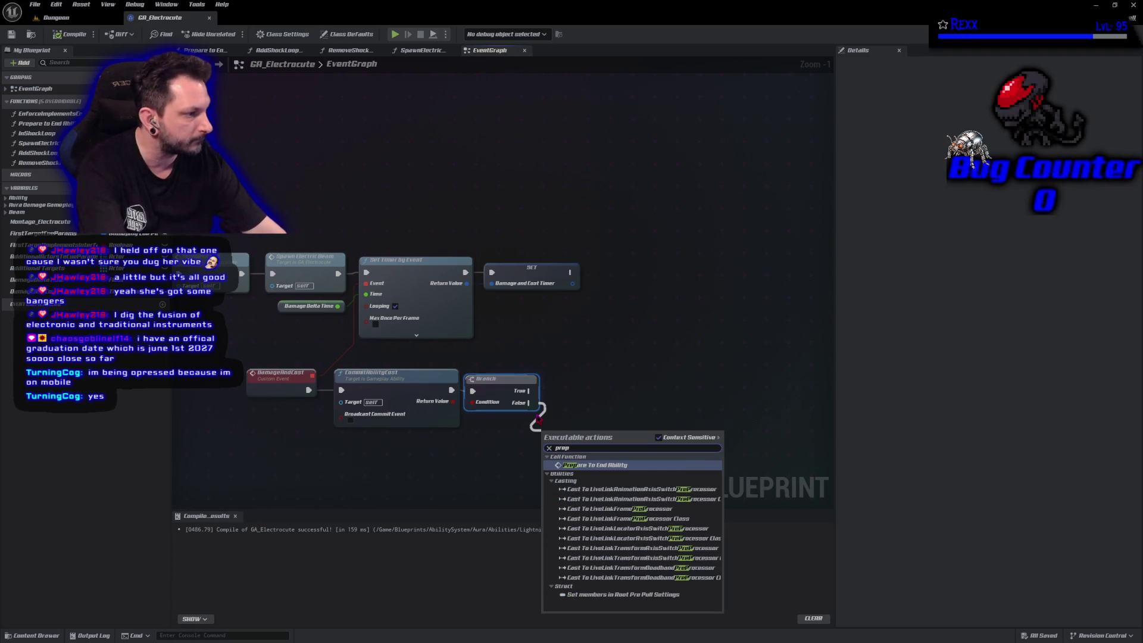
pyautogui.press('Return')
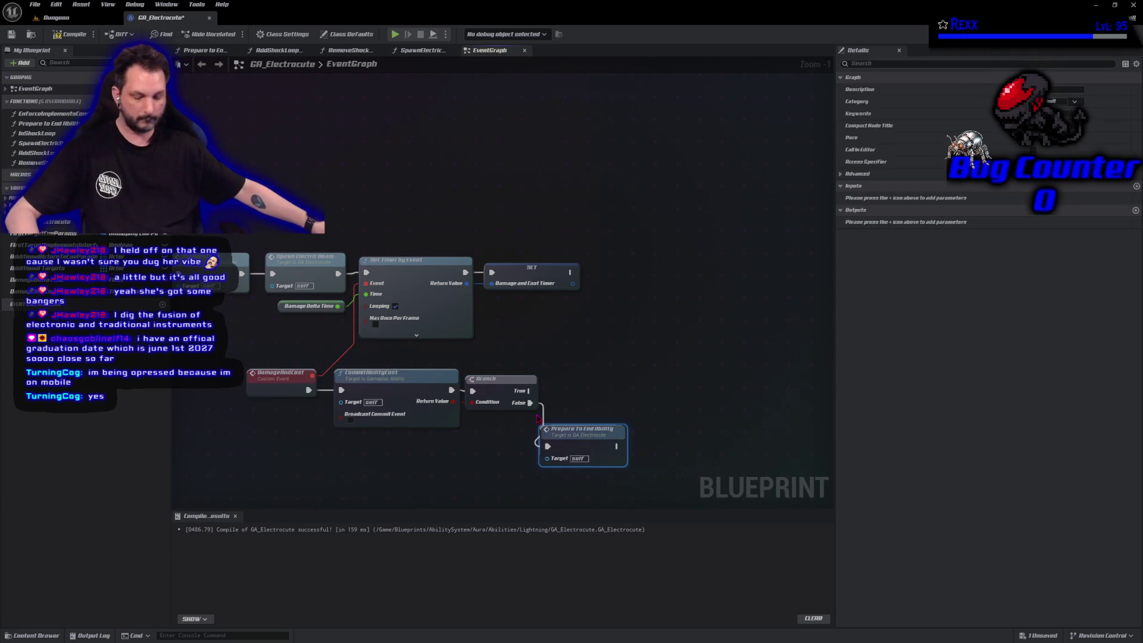
pyautogui.moveTo(593, 451)
pyautogui.mouseDown()
pyautogui.moveTo(616, 451)
pyautogui.moveTo(606, 450)
pyautogui.mouseUp()
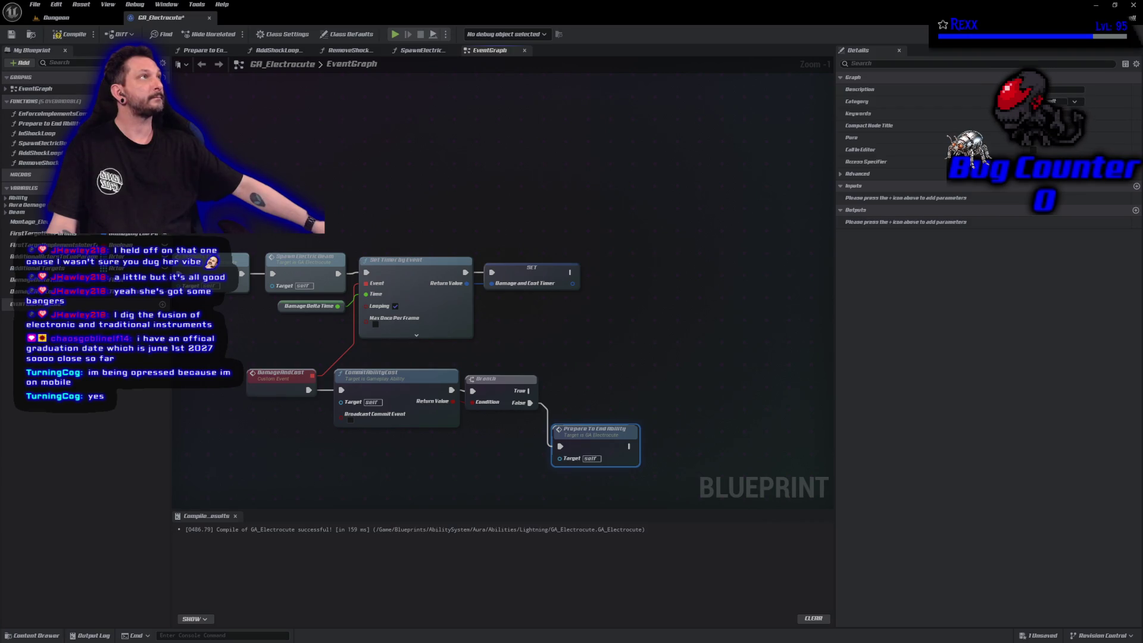
# Follow Prepare To End Ability with End Ability, align the two nodes, and compile.
pyautogui.moveTo(629, 447)
pyautogui.mouseDown()
pyautogui.moveTo(658, 458)
pyautogui.moveTo(666, 448)
pyautogui.mouseUp()
pyautogui.write('endability')
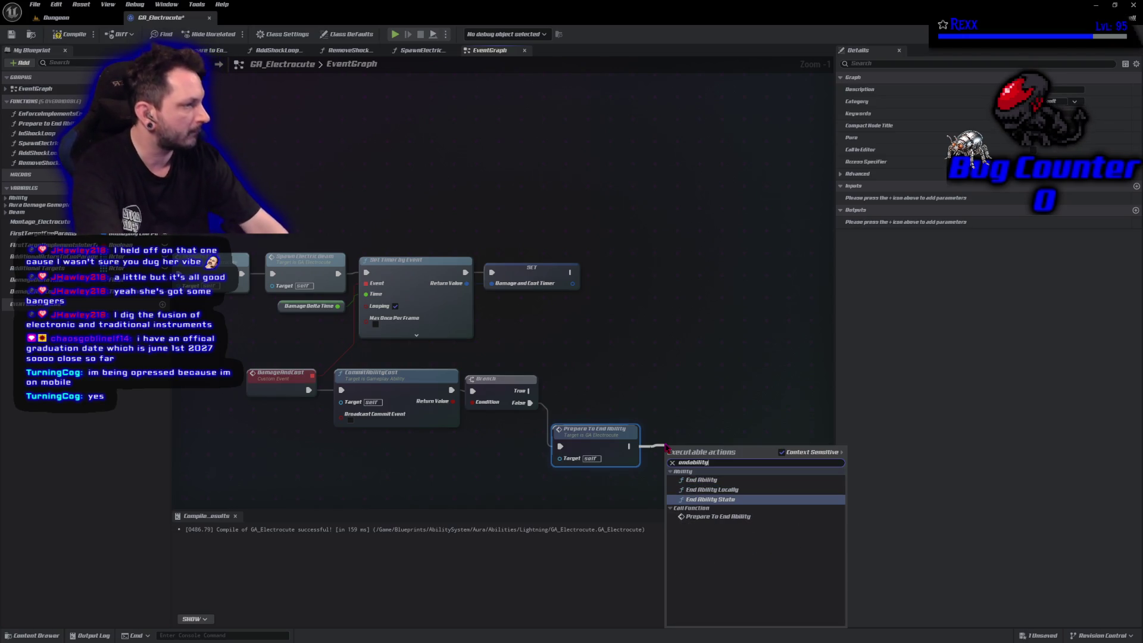
pyautogui.press('Up')
pyautogui.press('Up')
pyautogui.press('Return')
pyautogui.moveTo(666, 448)
pyautogui.mouseDown()
pyautogui.moveTo(655, 430)
pyautogui.moveTo(664, 444)
pyautogui.mouseUp()
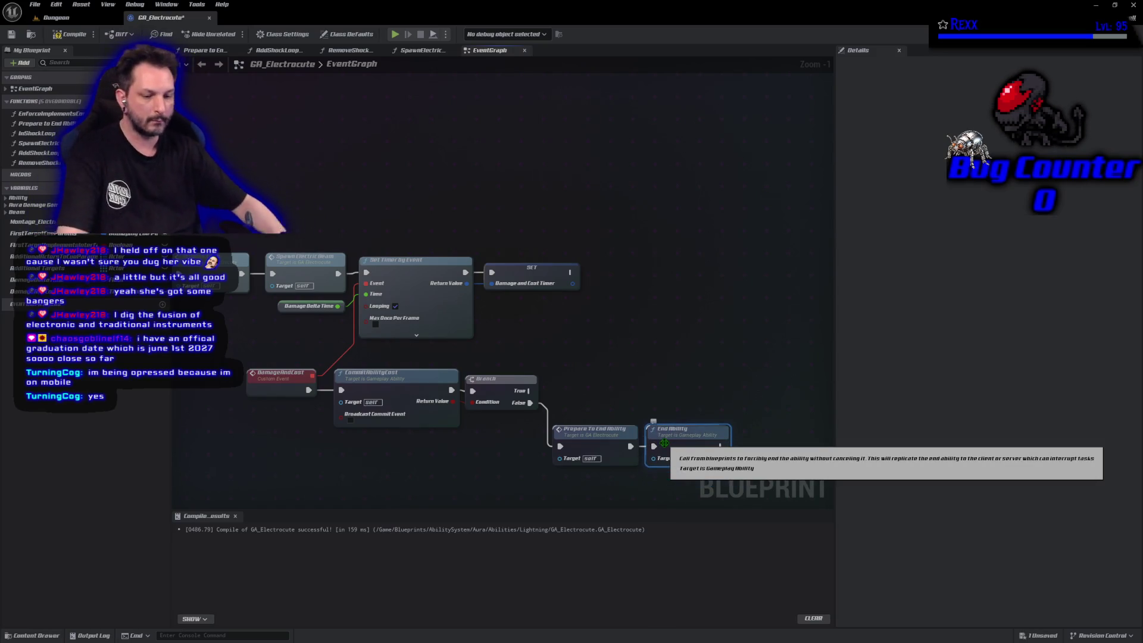
pyautogui.press('F7')
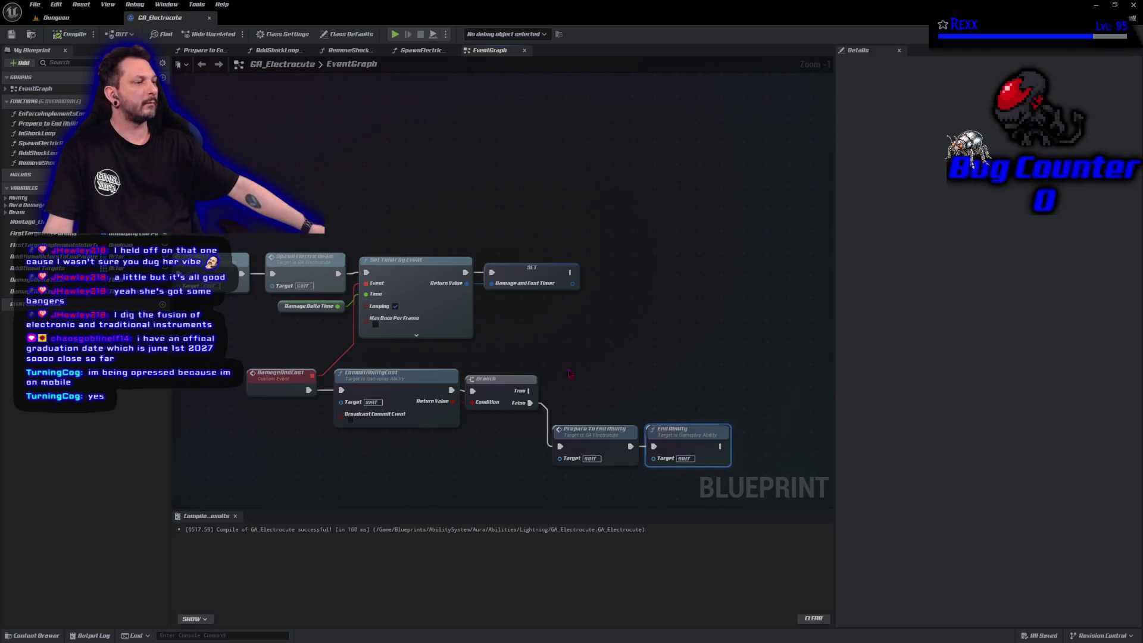
# Shift the end-ability nodes right and add Clear and Invalidate Timer by Handle for Damage and Cost Timer.
pyautogui.moveTo(687, 393); pyautogui.dragTo(550, 470)
pyautogui.moveTo(602, 430); pyautogui.dragTo(758, 430)
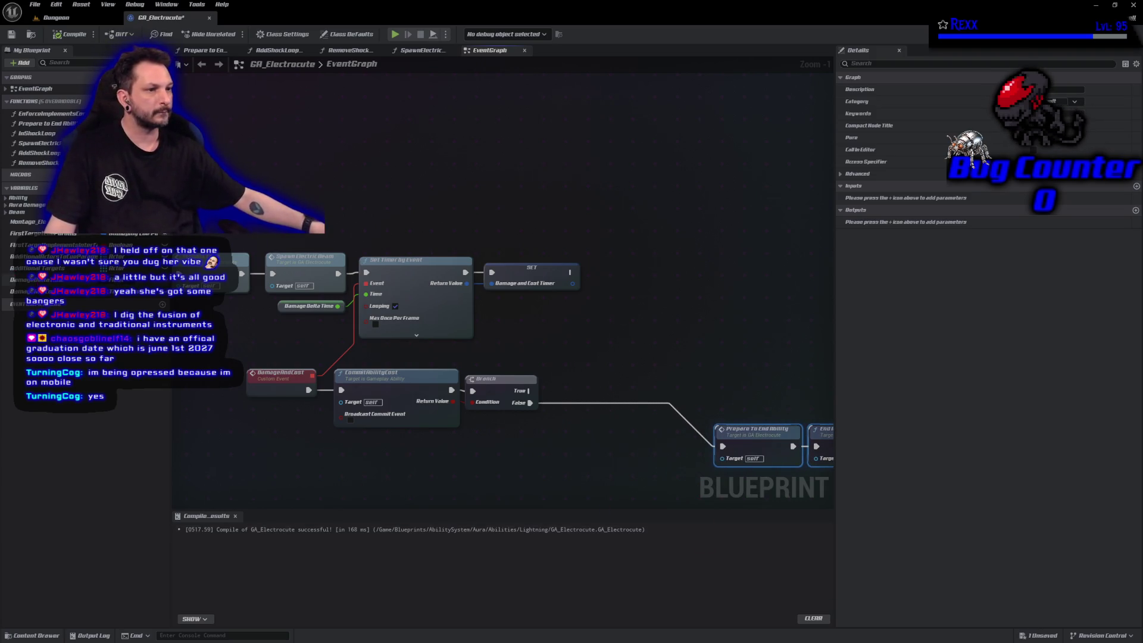
pyautogui.moveTo(24, 291)
pyautogui.mouseDown()
pyautogui.moveTo(485, 447)
pyautogui.moveTo(651, 449)
pyautogui.moveTo(608, 430)
pyautogui.mouseUp()
pyautogui.click(563, 444)
pyautogui.write('clear')
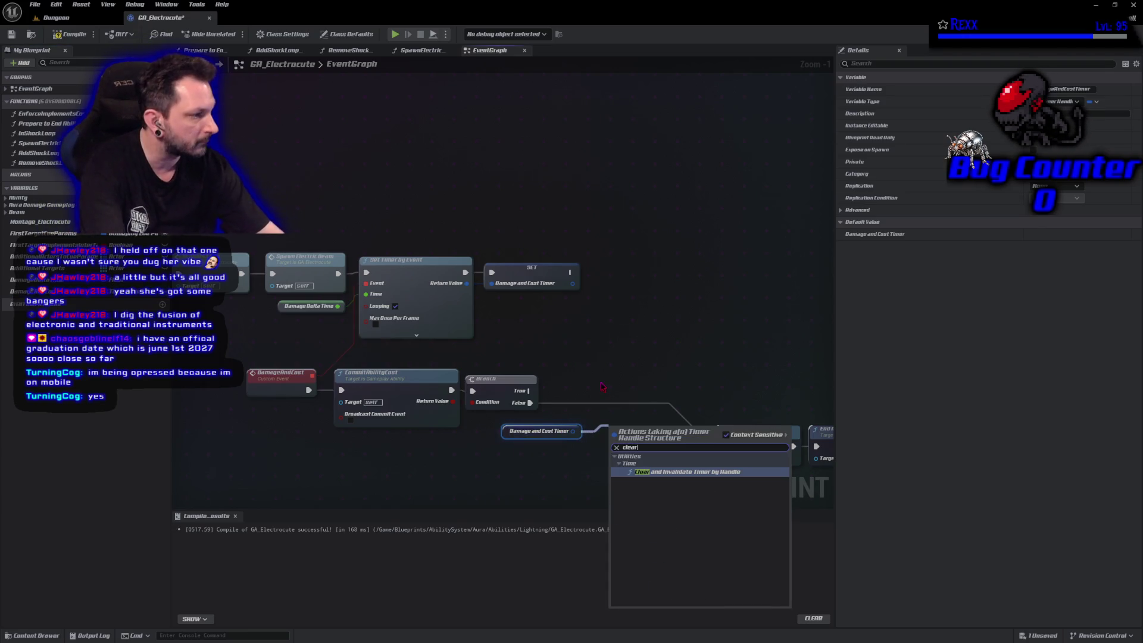
pyautogui.press('Return')
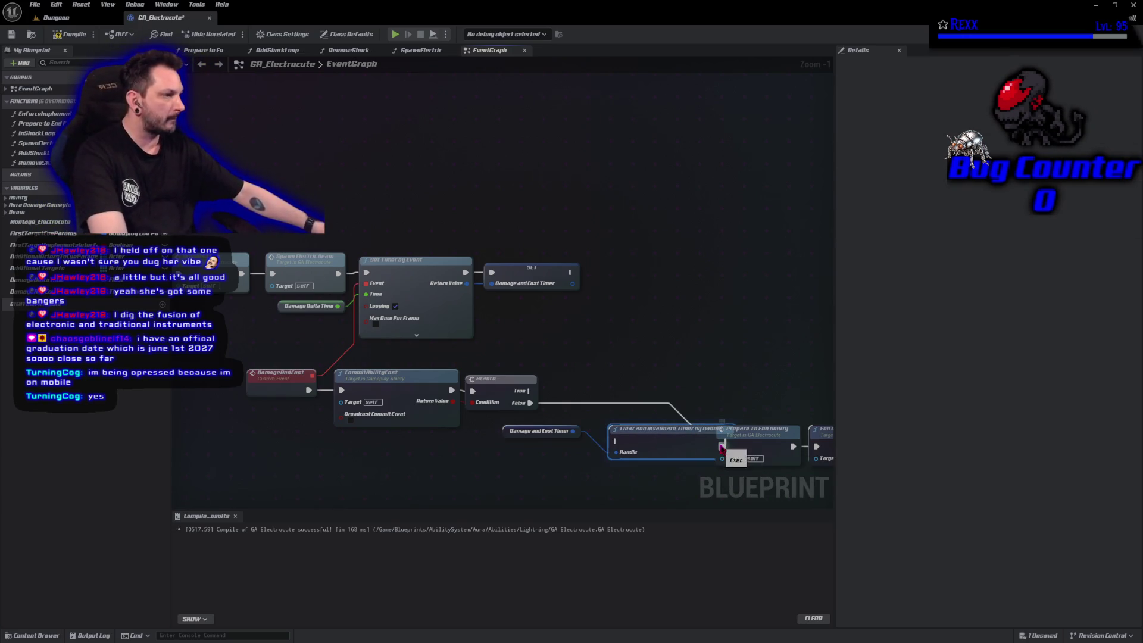
# Route the False path through the timer clear into Prepare To End Ability, compile, and add a function.
pyautogui.moveTo(722, 447)
pyautogui.mouseDown()
pyautogui.moveTo(616, 442)
pyautogui.moveTo(607, 402)
pyautogui.moveTo(620, 403)
pyautogui.mouseUp()
pyautogui.moveTo(645, 467)
pyautogui.mouseDown()
pyautogui.moveTo(535, 399)
pyautogui.moveTo(545, 410)
pyautogui.moveTo(576, 404)
pyautogui.moveTo(575, 372)
pyautogui.mouseUp()
pyautogui.click(581, 376)
pyautogui.click(574, 392)
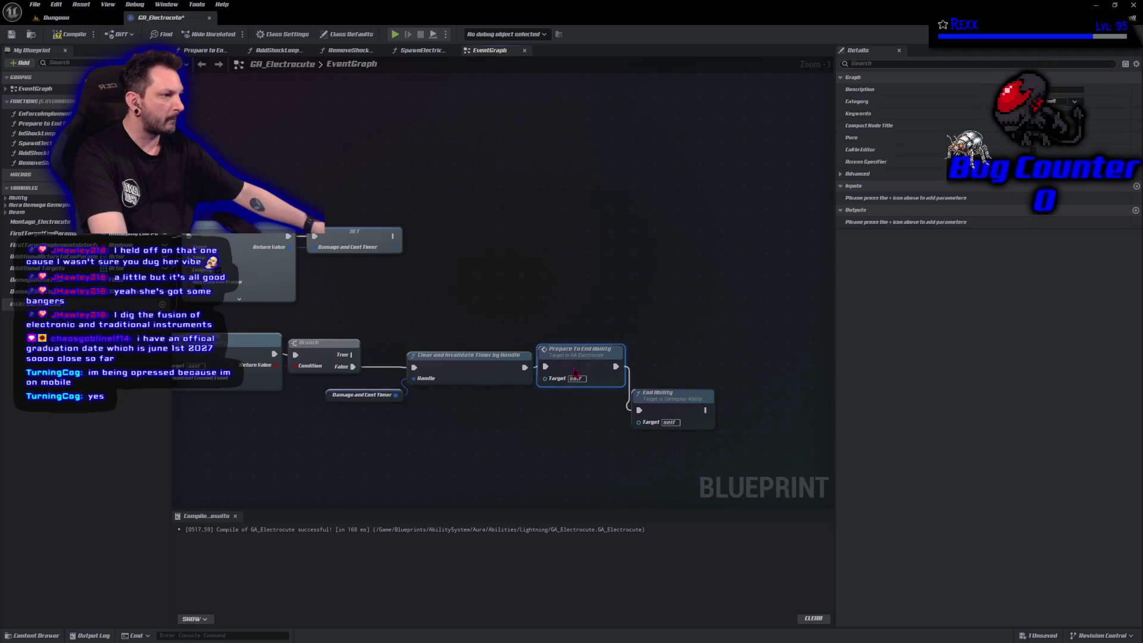
pyautogui.moveTo(668, 410); pyautogui.dragTo(662, 366)
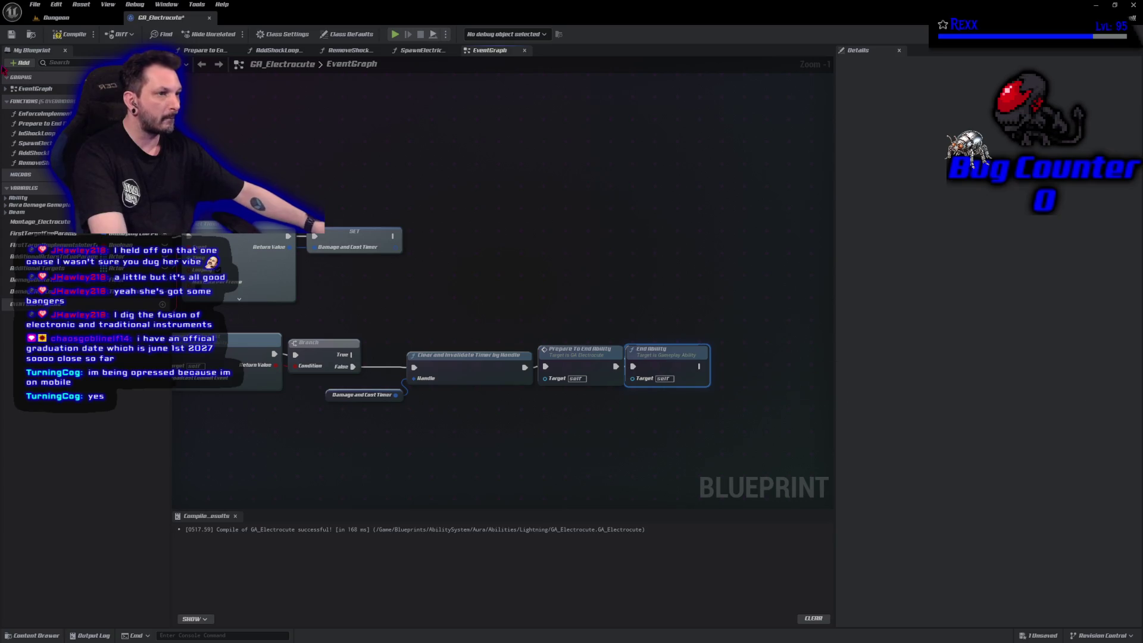
pyautogui.click(71, 34)
pyautogui.click(647, 310)
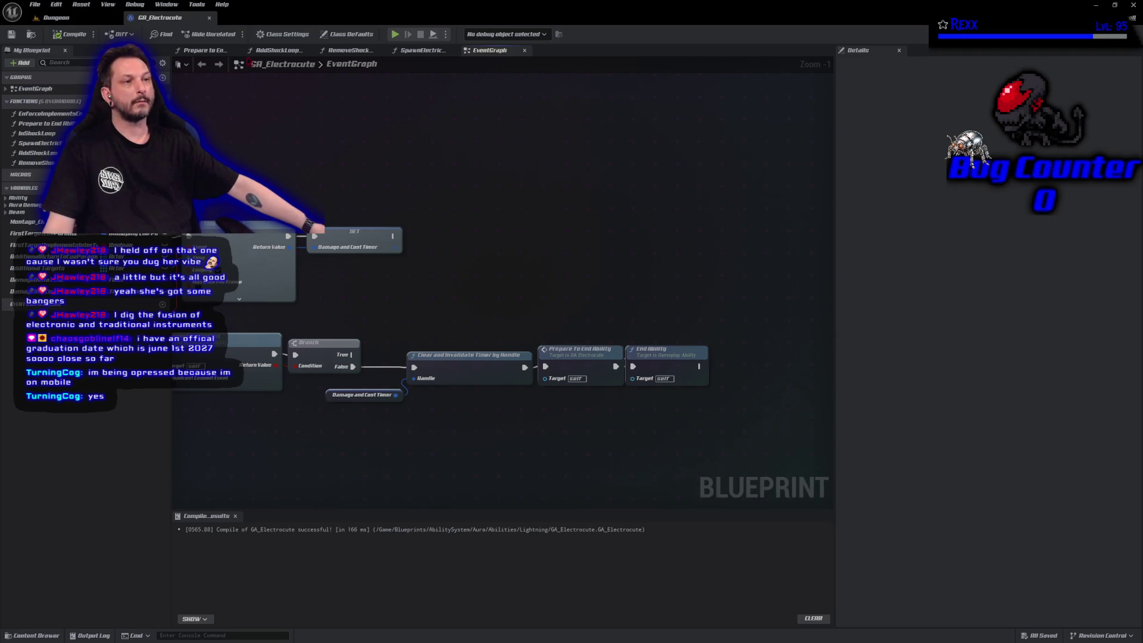
pyautogui.click(162, 101)
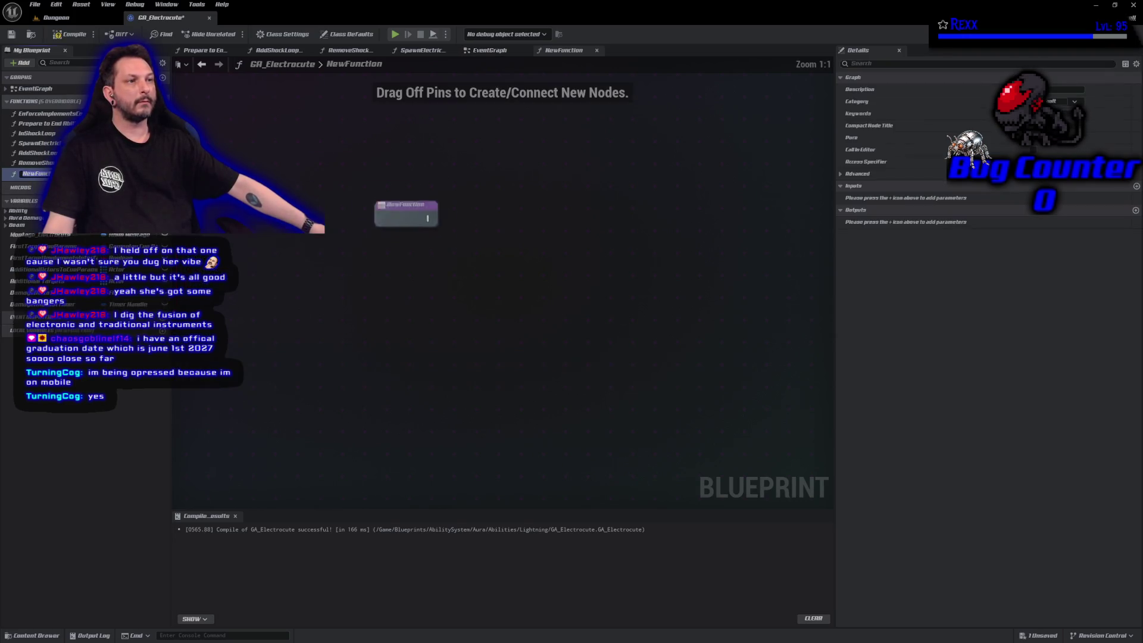
# Rename NewFunction to ApplyDamage, then compile and save GA_Electrocute.
pyautogui.write('ApplyDamage')
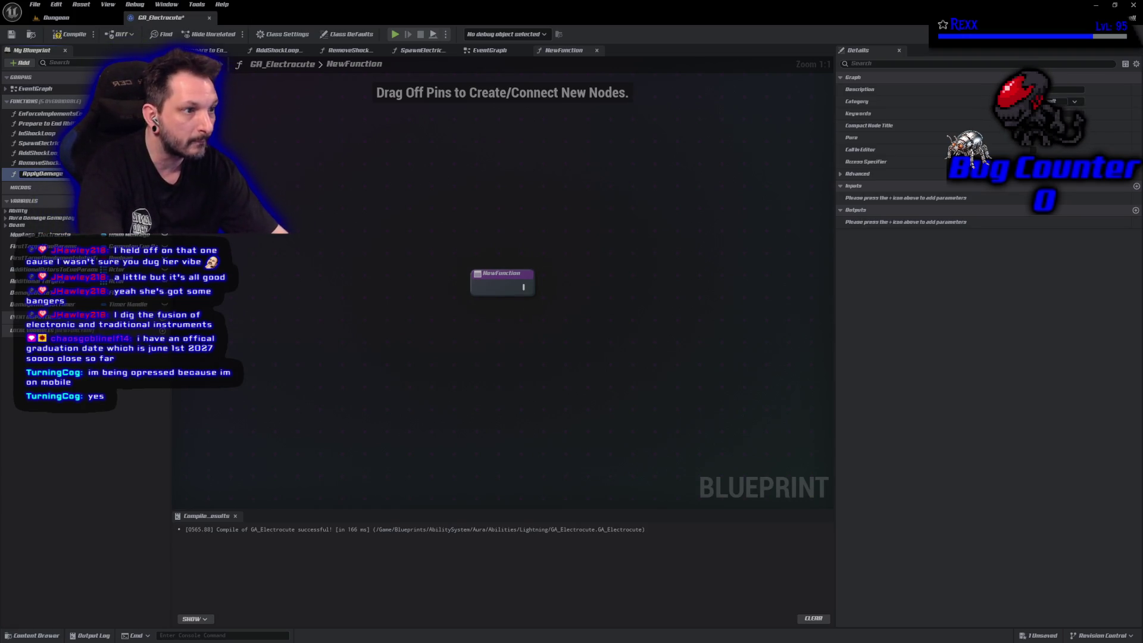
pyautogui.press('Return')
pyautogui.press('F7')
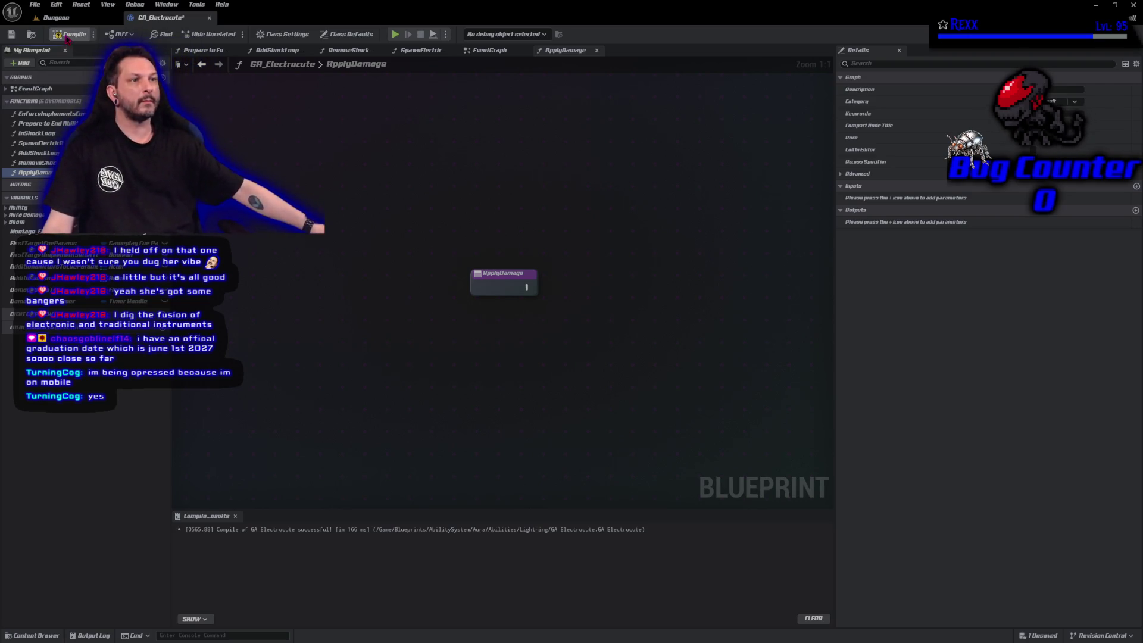
pyautogui.hotkey('ctrl', 's')
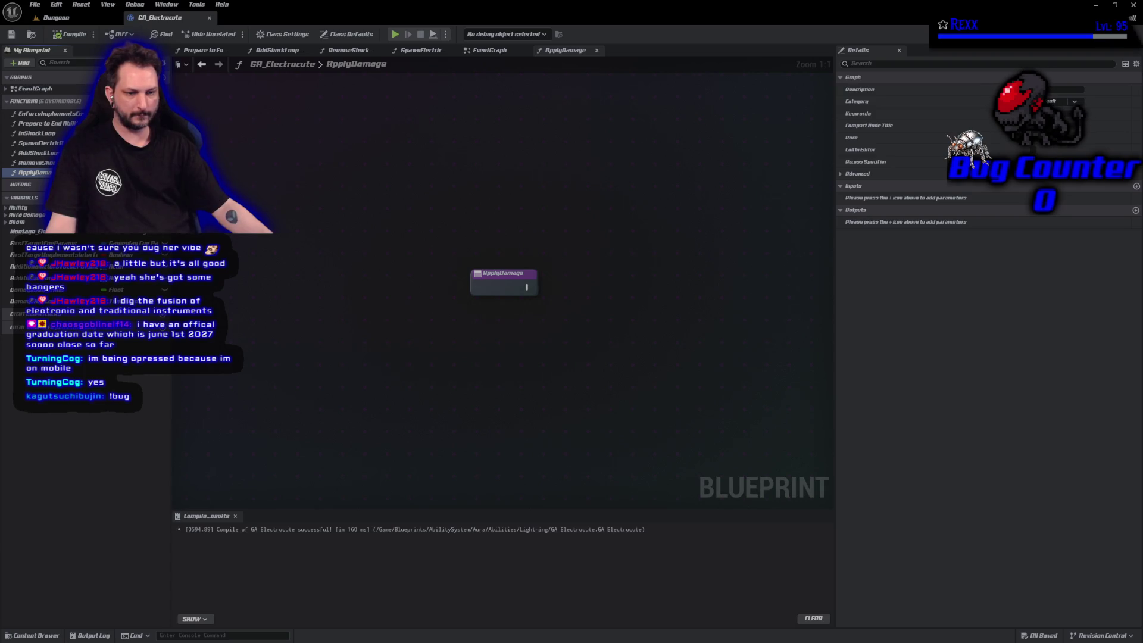
pyautogui.moveTo(545, 353); pyautogui.dragTo(373, 372)
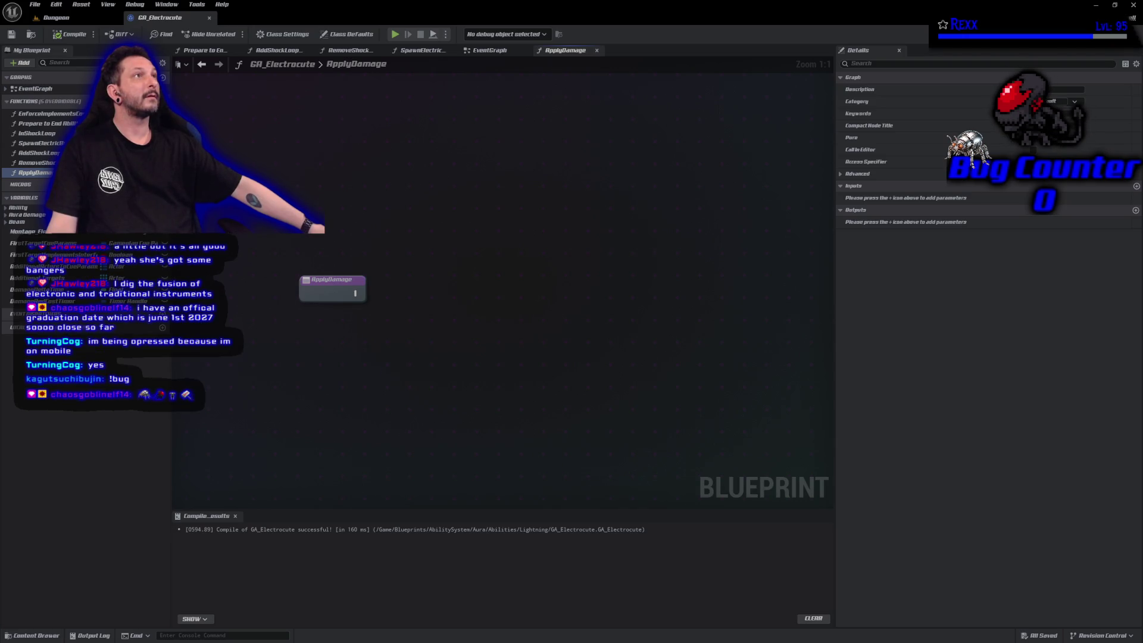
pyautogui.rightClick(319, 322)
# Place a Get Ability System Component From Actor Info node at the left of the ApplyDamage graph.
pyautogui.write('get')
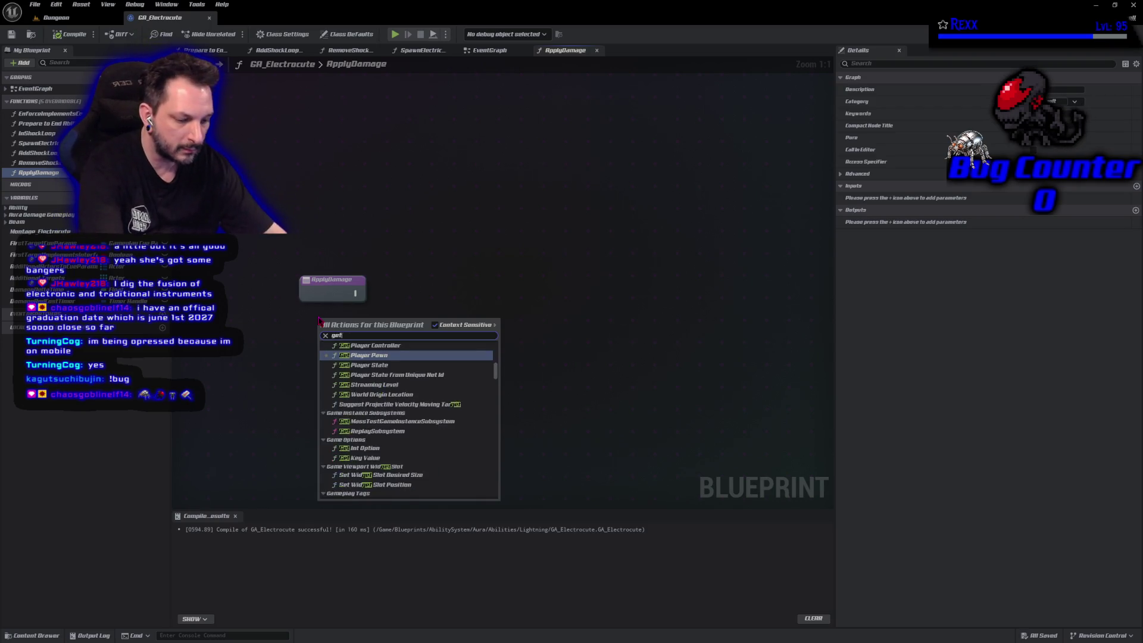
pyautogui.write(' ability sys')
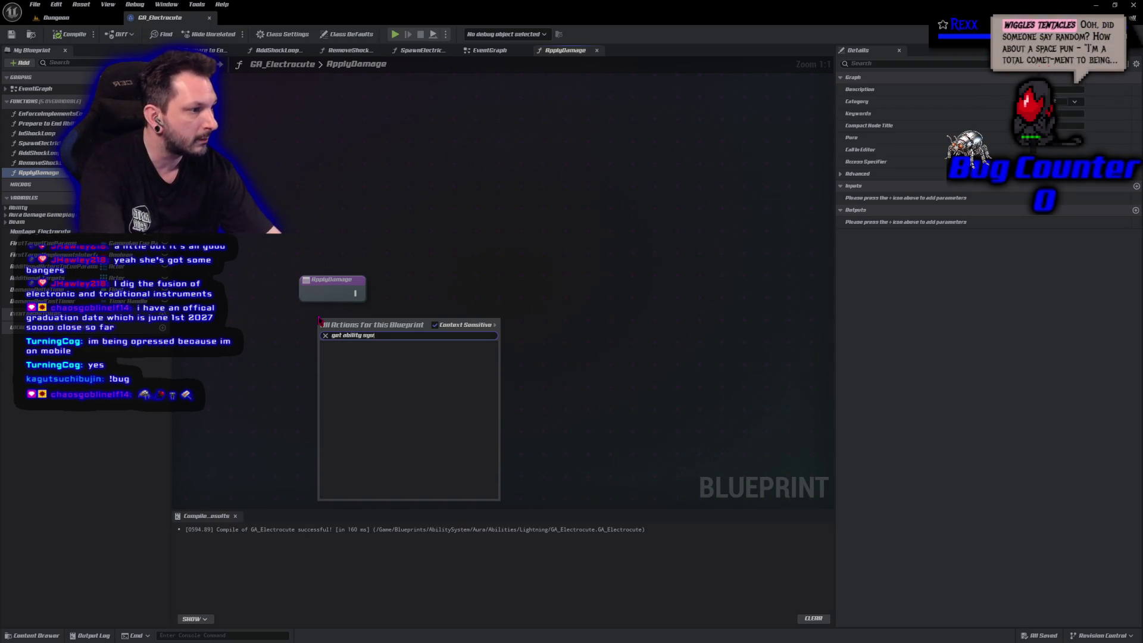
pyautogui.write('te')
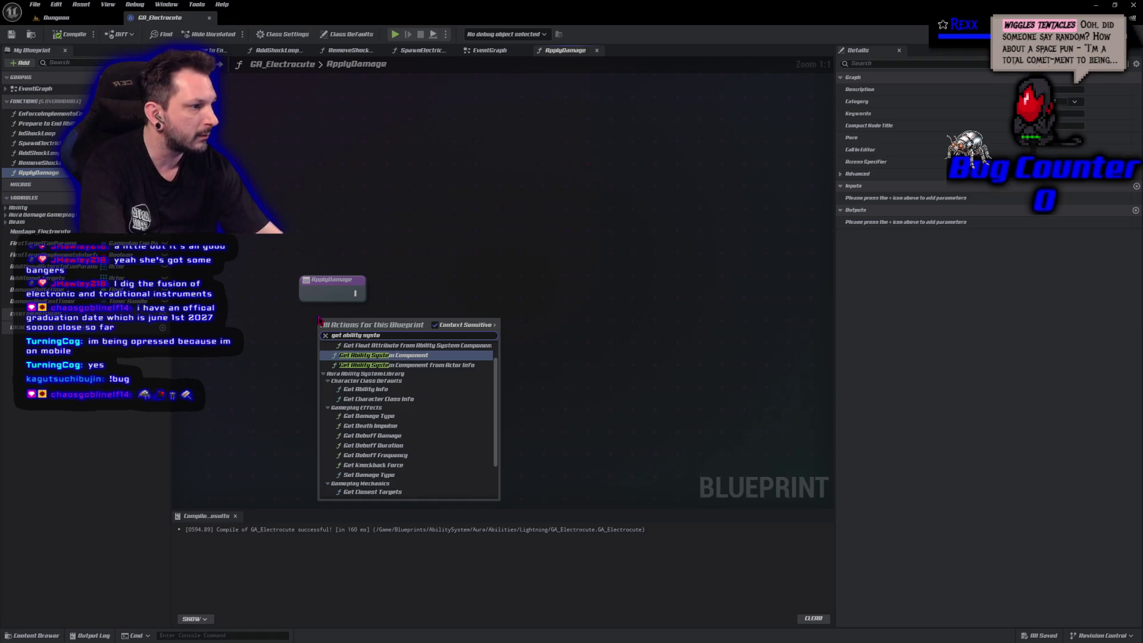
pyautogui.press('Down')
pyautogui.press('Return')
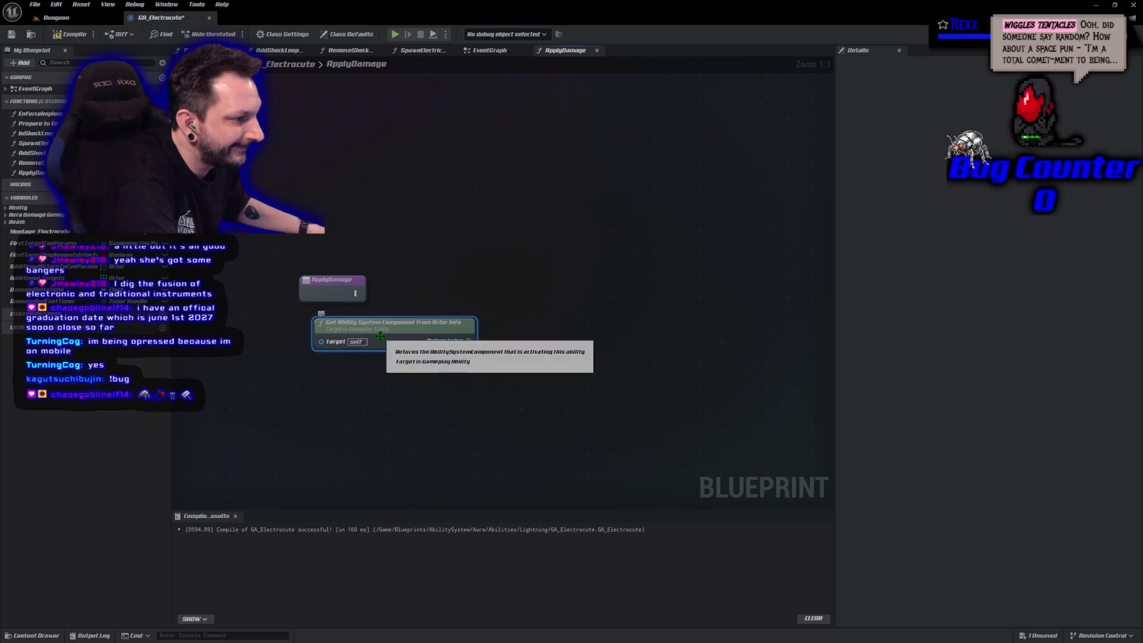
pyautogui.moveTo(380, 336); pyautogui.dragTo(274, 336)
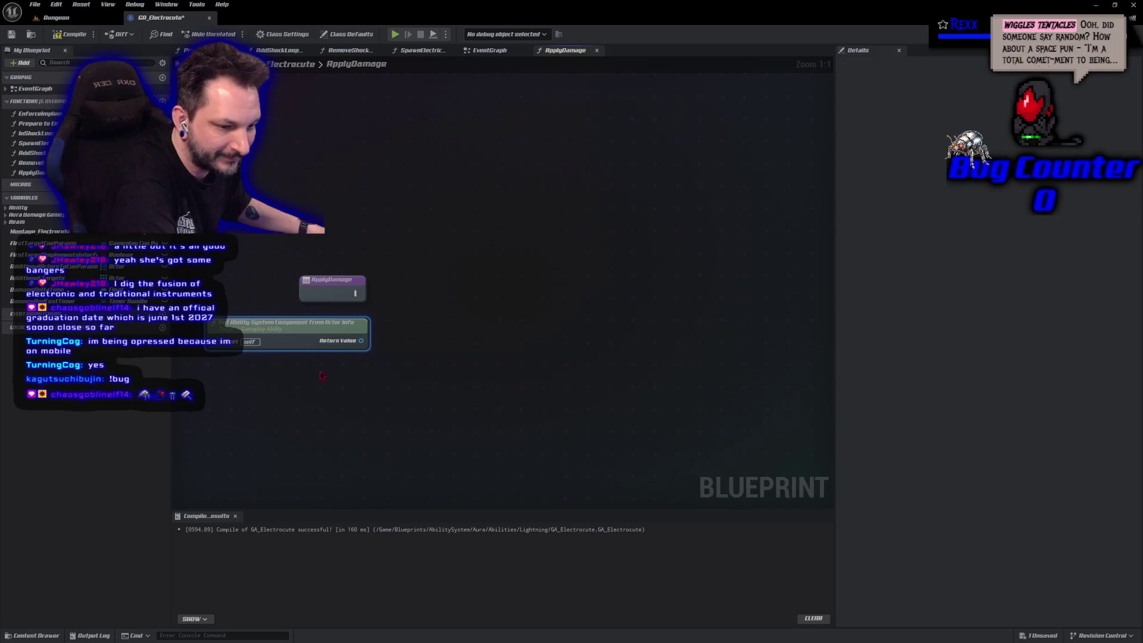
pyautogui.moveTo(322, 376); pyautogui.dragTo(376, 383)
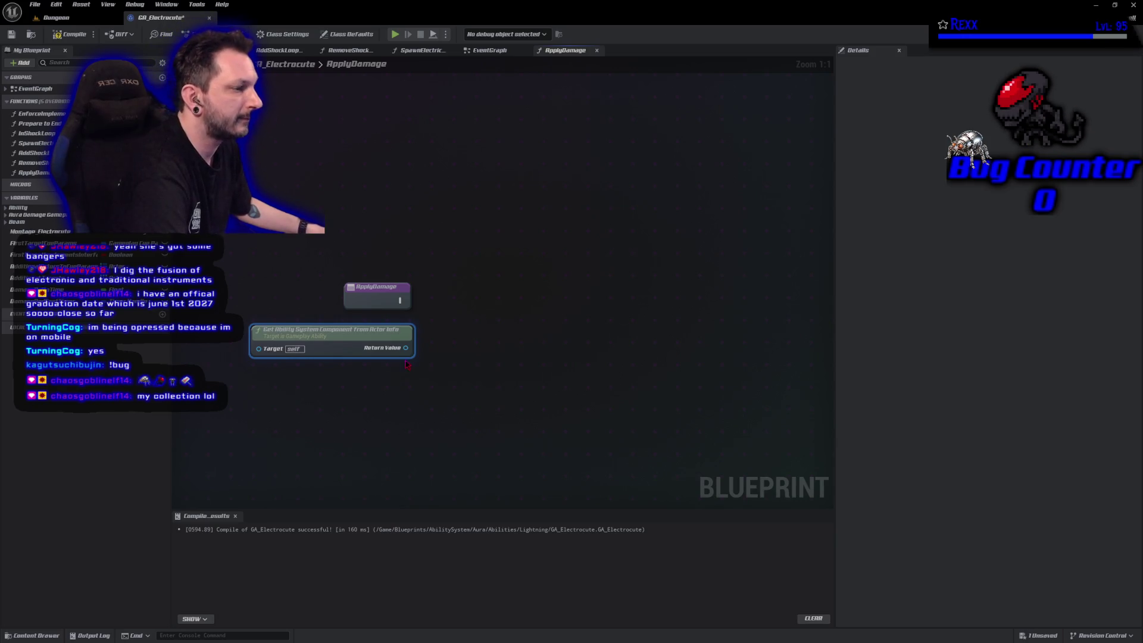
pyautogui.moveTo(405, 348); pyautogui.dragTo(435, 351)
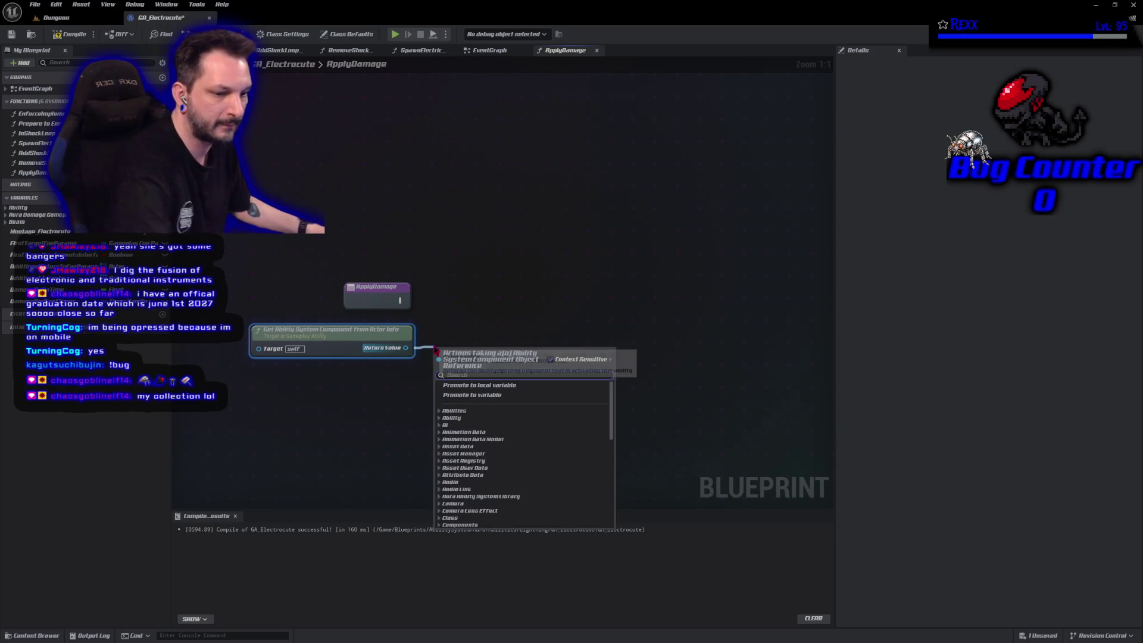
# Add a Make Effect Context node fed by the component's Return Value.
pyautogui.write('make effe')
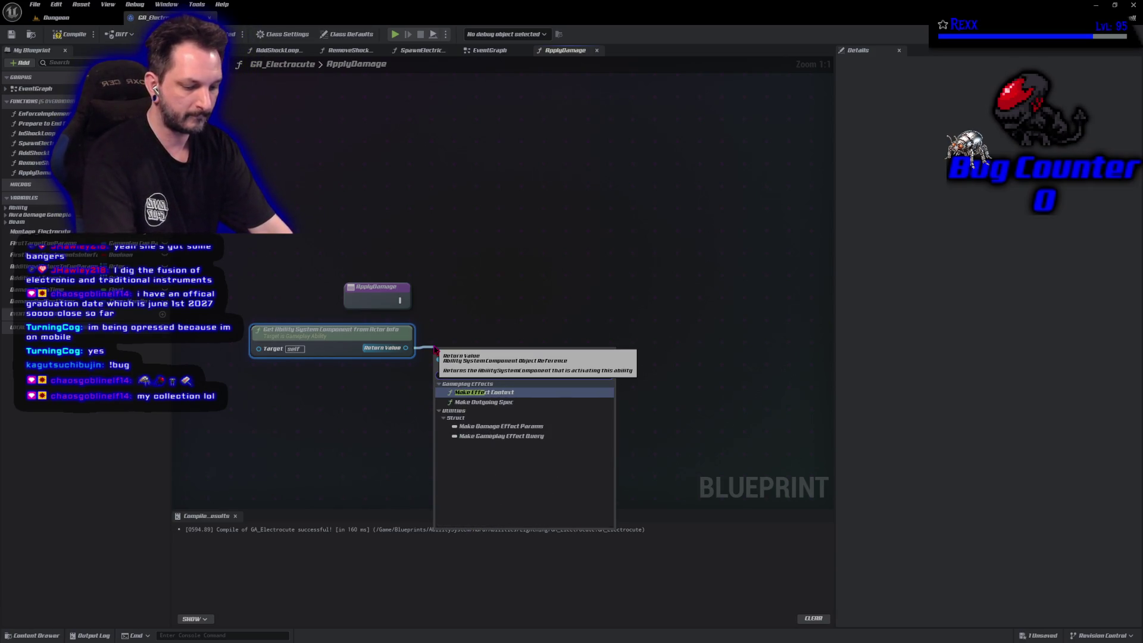
pyautogui.write('context')
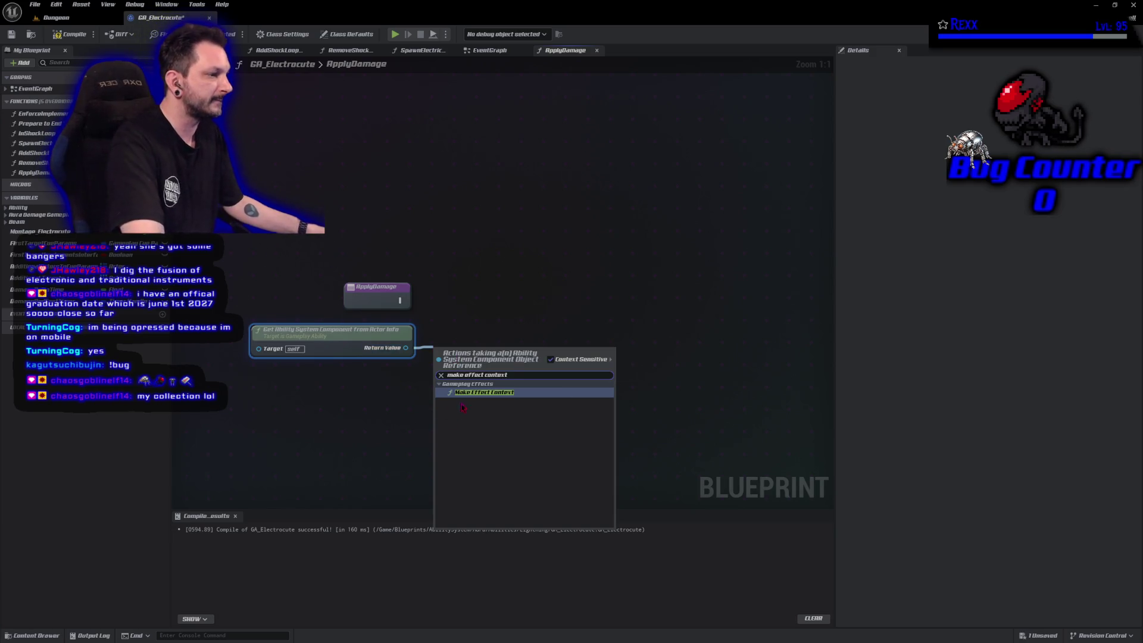
pyautogui.click(474, 395)
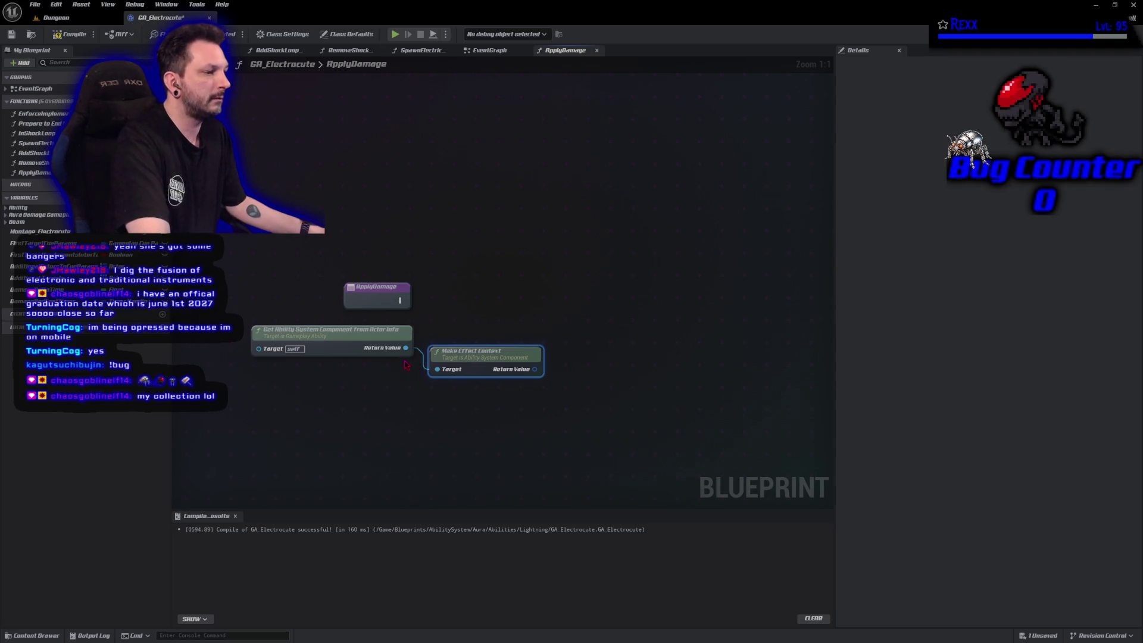
pyautogui.click(402, 388)
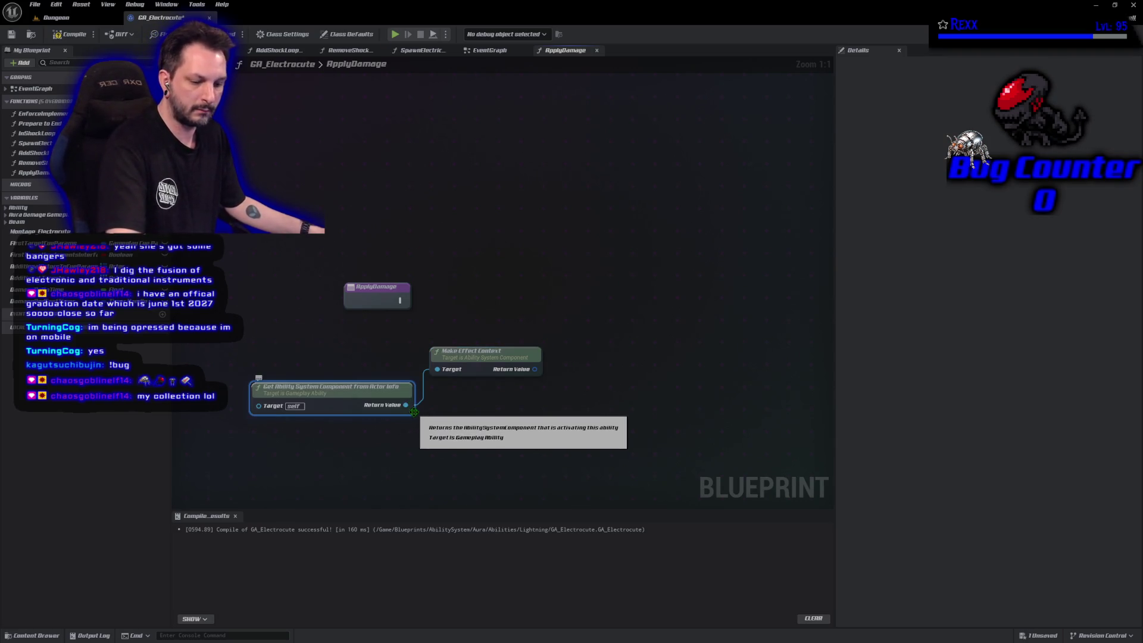
pyautogui.hotkey('ctrl', 'z')
# Add a Make Outgoing Spec node from the component and move it right.
pyautogui.moveTo(405, 347); pyautogui.dragTo(430, 398)
pyautogui.write('make')
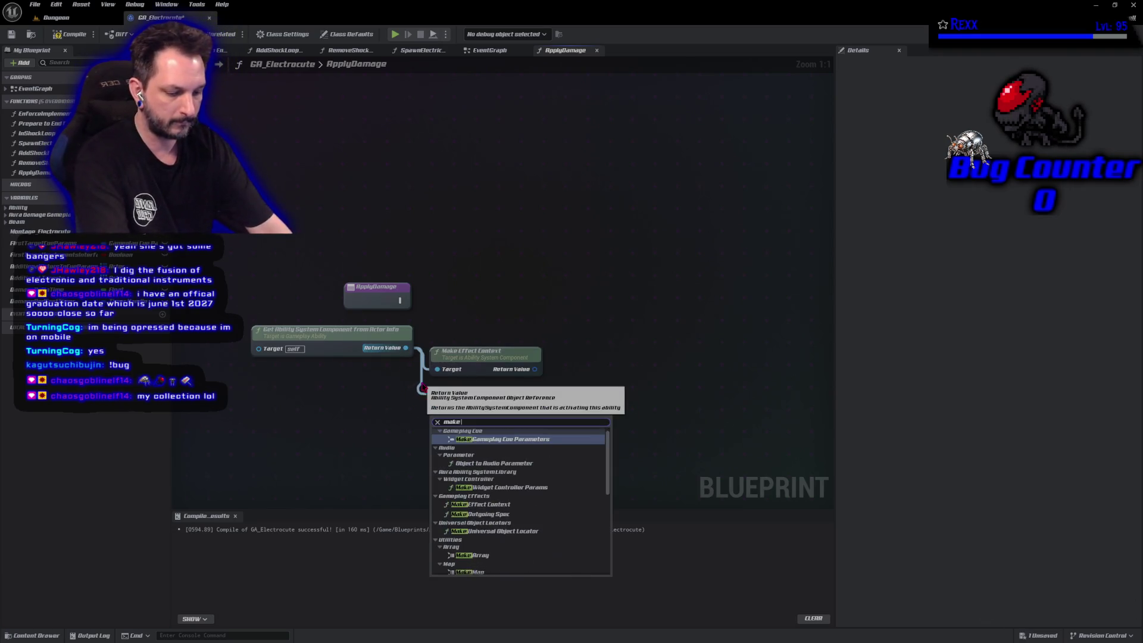
pyautogui.write(' outgoign spec')
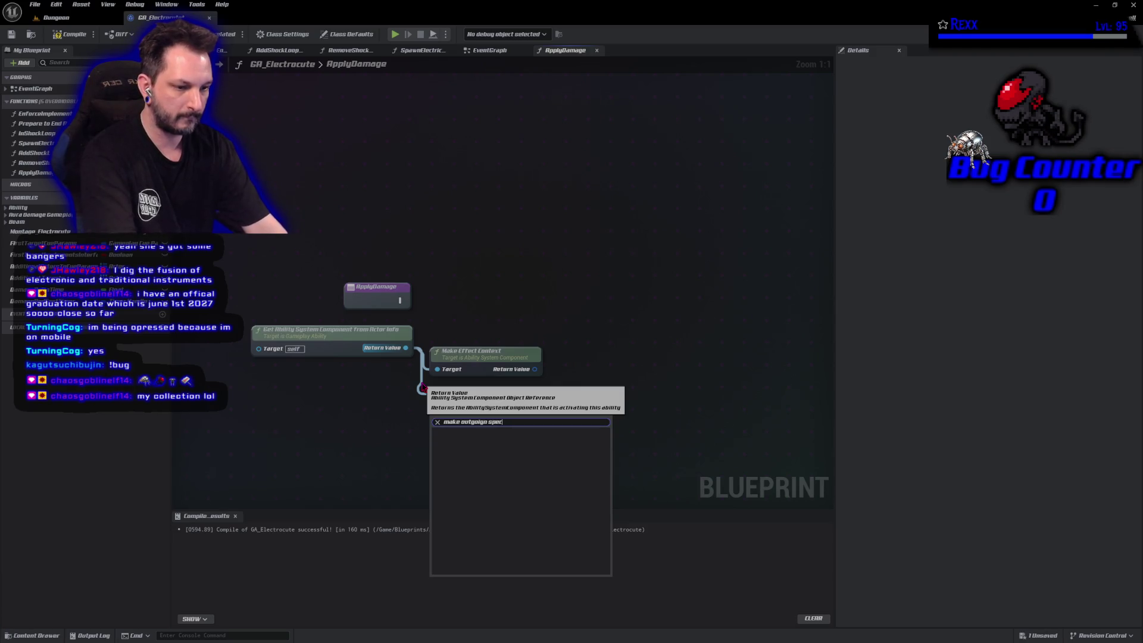
pyautogui.press('BackSpace')
pyautogui.press('BackSpace')
pyautogui.press('BackSpace')
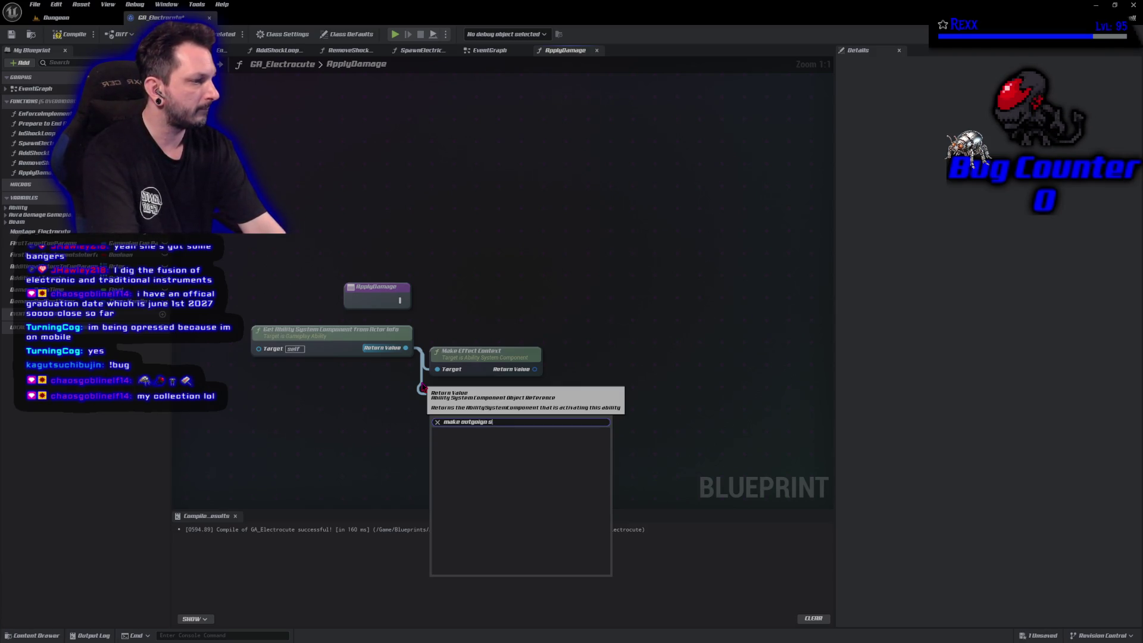
pyautogui.write('ng')
pyautogui.press('Return')
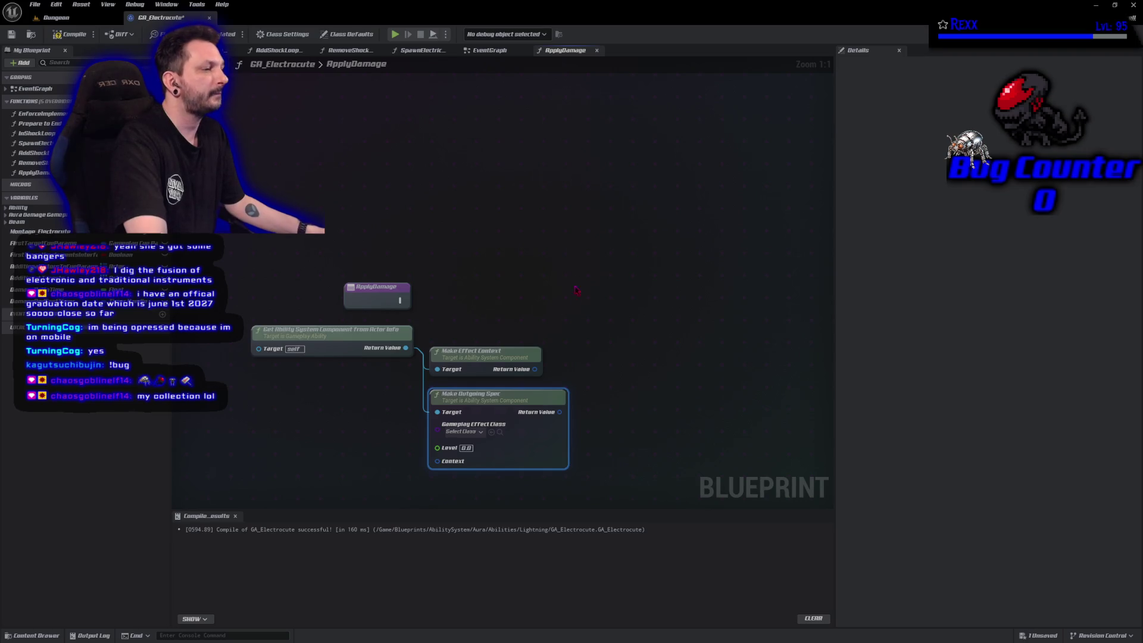
pyautogui.moveTo(530, 414)
pyautogui.mouseDown()
pyautogui.moveTo(586, 419)
pyautogui.moveTo(658, 399)
pyautogui.mouseUp()
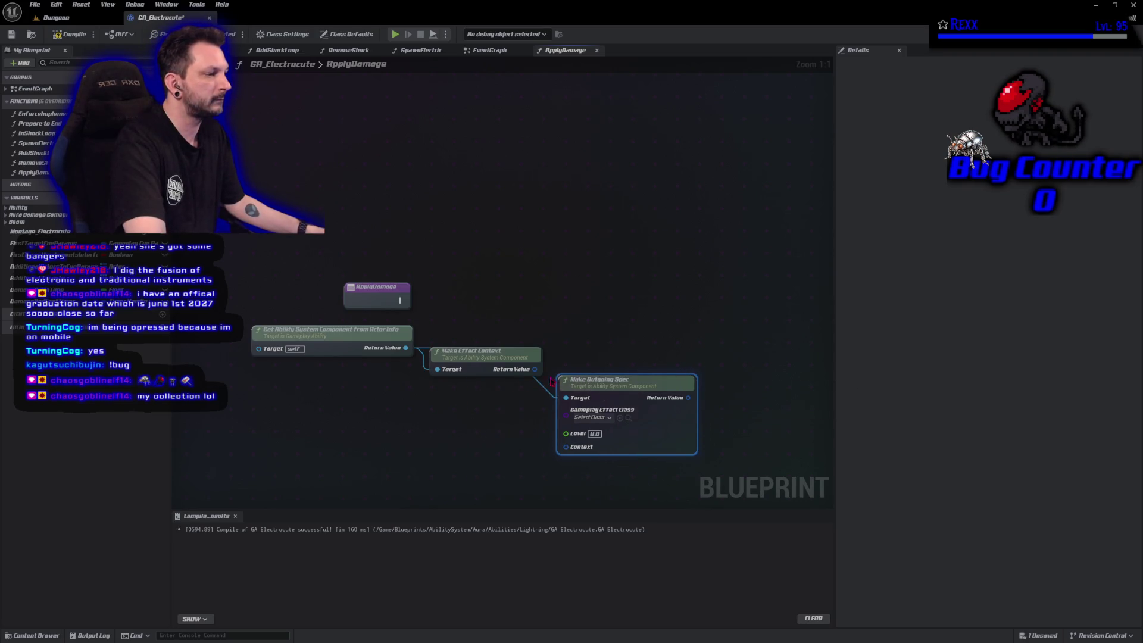
# Wire the effect context into Make Outgoing Spec's Context input and tidy the nodes.
pyautogui.moveTo(535, 369); pyautogui.dragTo(568, 450)
pyautogui.moveTo(498, 354)
pyautogui.mouseDown()
pyautogui.moveTo(498, 441)
pyautogui.moveTo(503, 434)
pyautogui.mouseUp()
pyautogui.moveTo(599, 335)
pyautogui.mouseDown()
pyautogui.moveTo(471, 266)
pyautogui.moveTo(492, 303)
pyautogui.mouseUp()
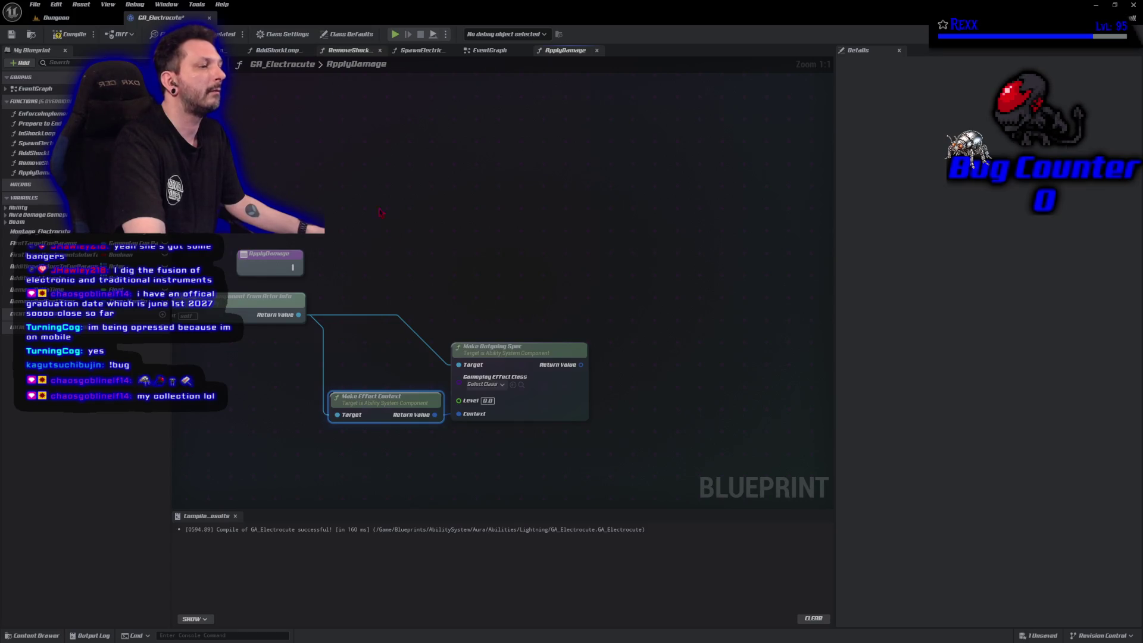
pyautogui.moveTo(426, 357); pyautogui.dragTo(511, 312)
pyautogui.moveTo(470, 355)
pyautogui.mouseDown()
pyautogui.moveTo(440, 389)
pyautogui.moveTo(454, 390)
pyautogui.mouseUp()
pyautogui.rightClick(432, 370)
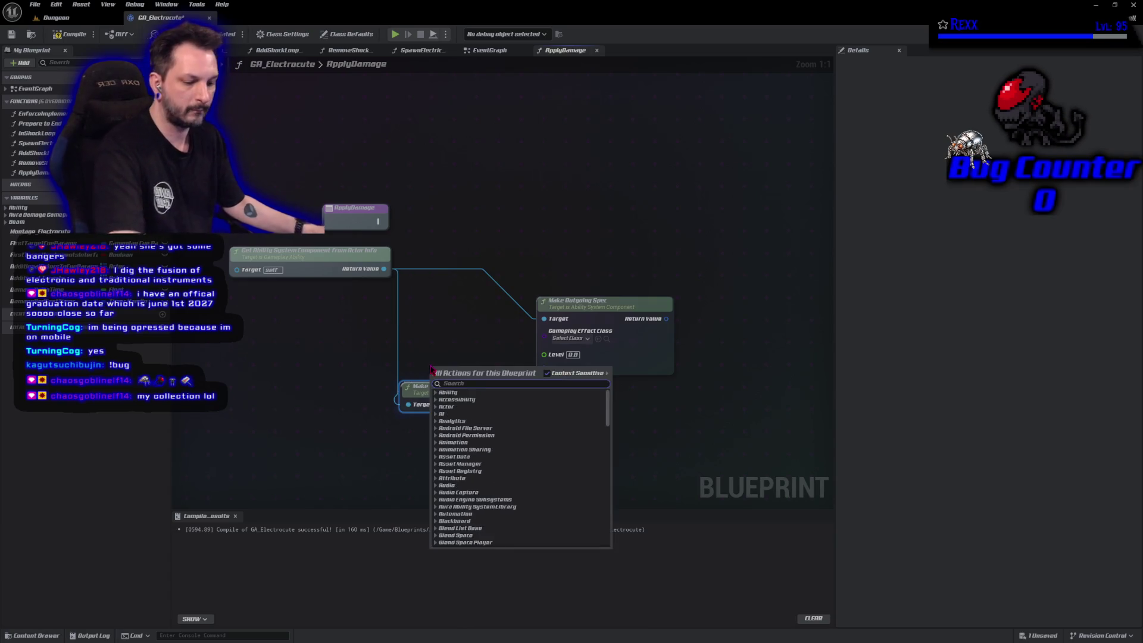
# Wire a Get Ability Level node into Make Outgoing Spec's Level, rearrange the nodes, and save.
pyautogui.write('get ability level')
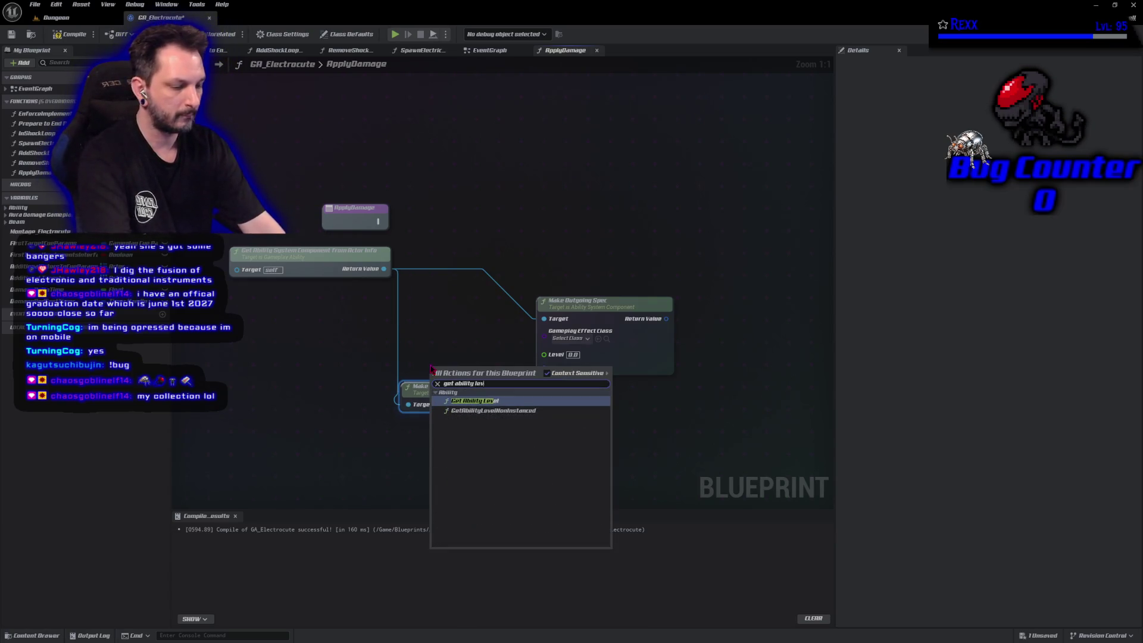
pyautogui.press('Return')
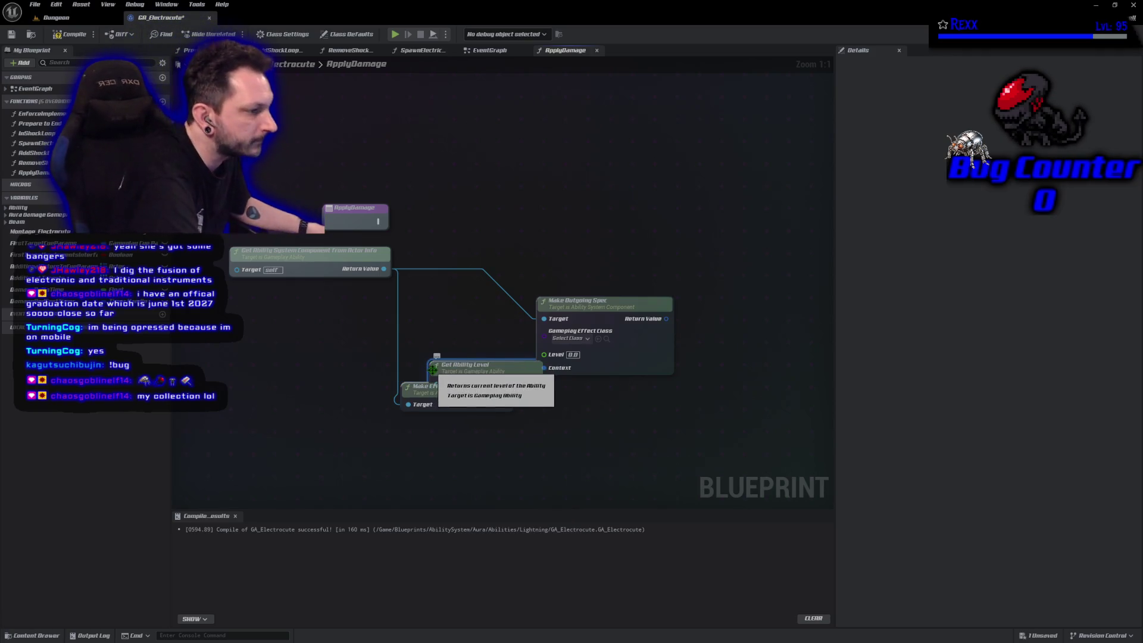
pyautogui.moveTo(453, 364); pyautogui.dragTo(431, 336)
pyautogui.moveTo(496, 360); pyautogui.dragTo(544, 354)
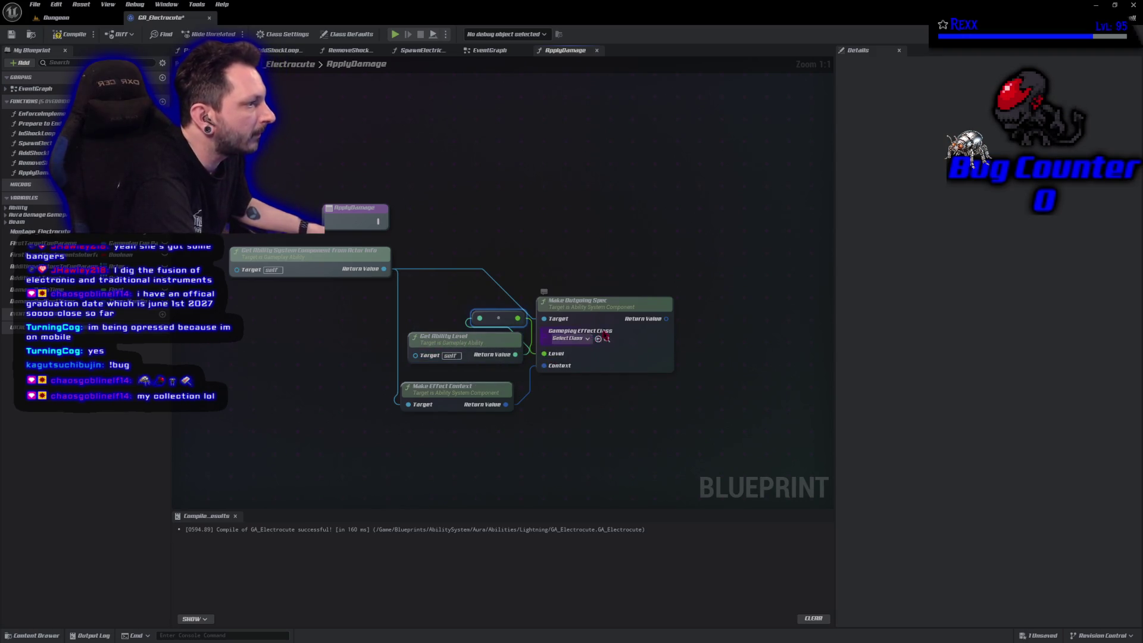
pyautogui.moveTo(610, 308); pyautogui.dragTo(689, 259)
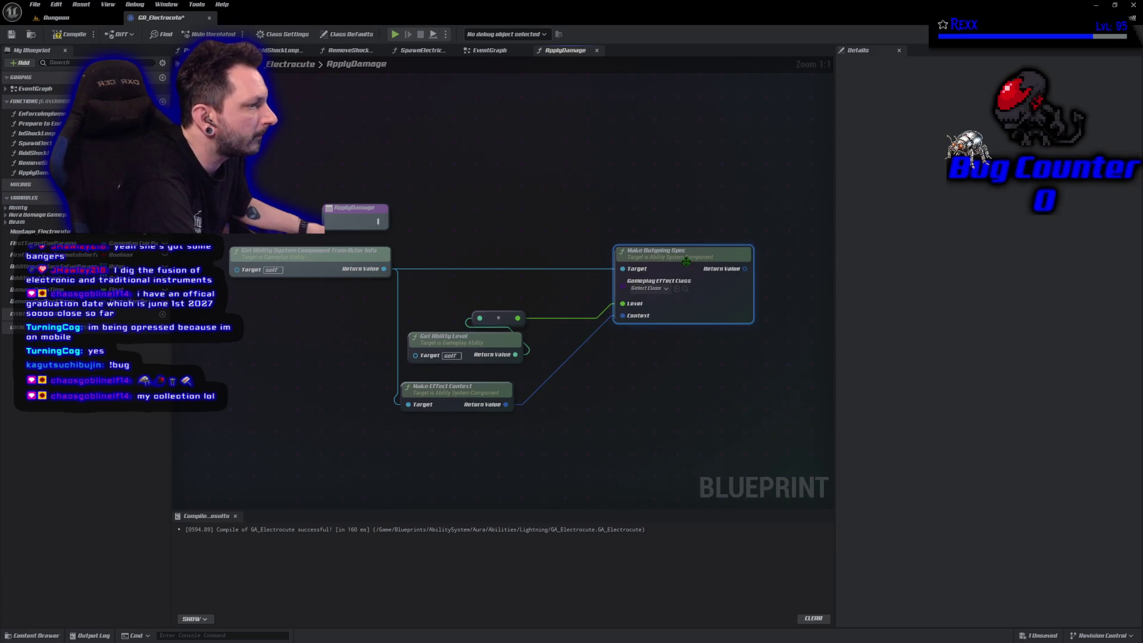
pyautogui.moveTo(509, 322); pyautogui.dragTo(595, 308)
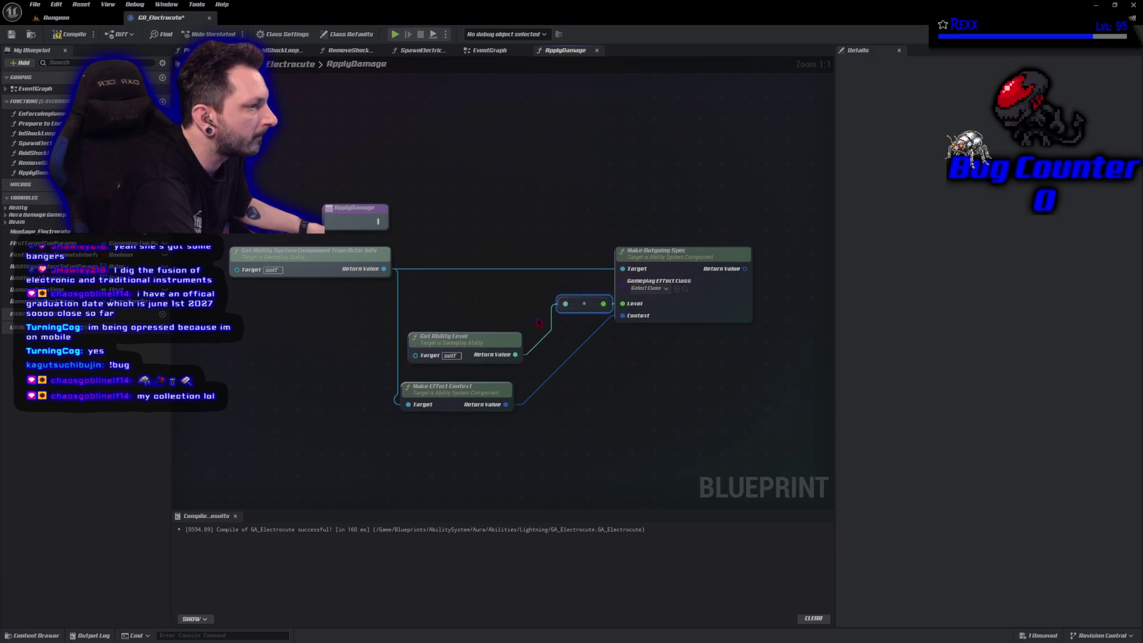
pyautogui.moveTo(466, 345); pyautogui.dragTo(495, 296)
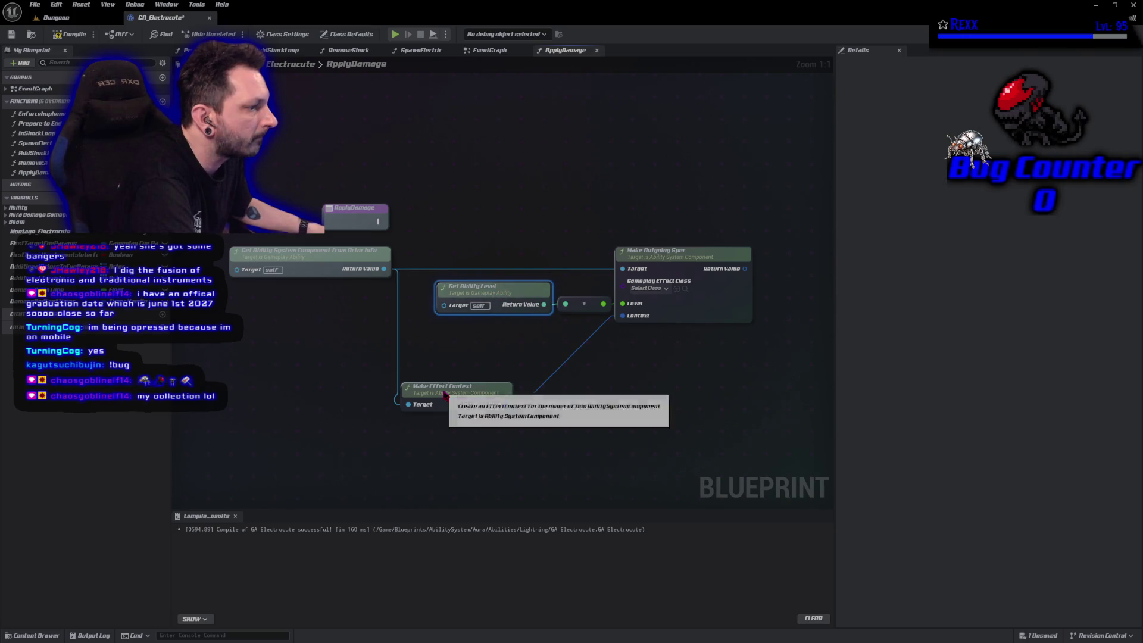
pyautogui.moveTo(445, 391)
pyautogui.mouseDown()
pyautogui.moveTo(458, 363)
pyautogui.moveTo(443, 346)
pyautogui.moveTo(476, 335)
pyautogui.mouseUp()
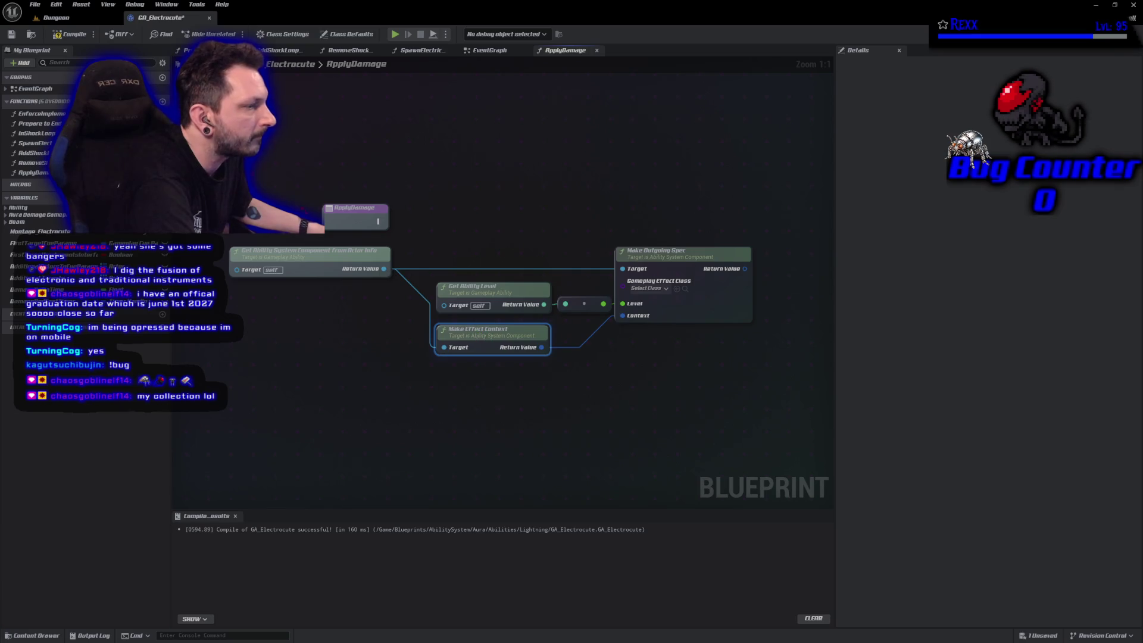
pyautogui.hotkey('ctrl', 's')
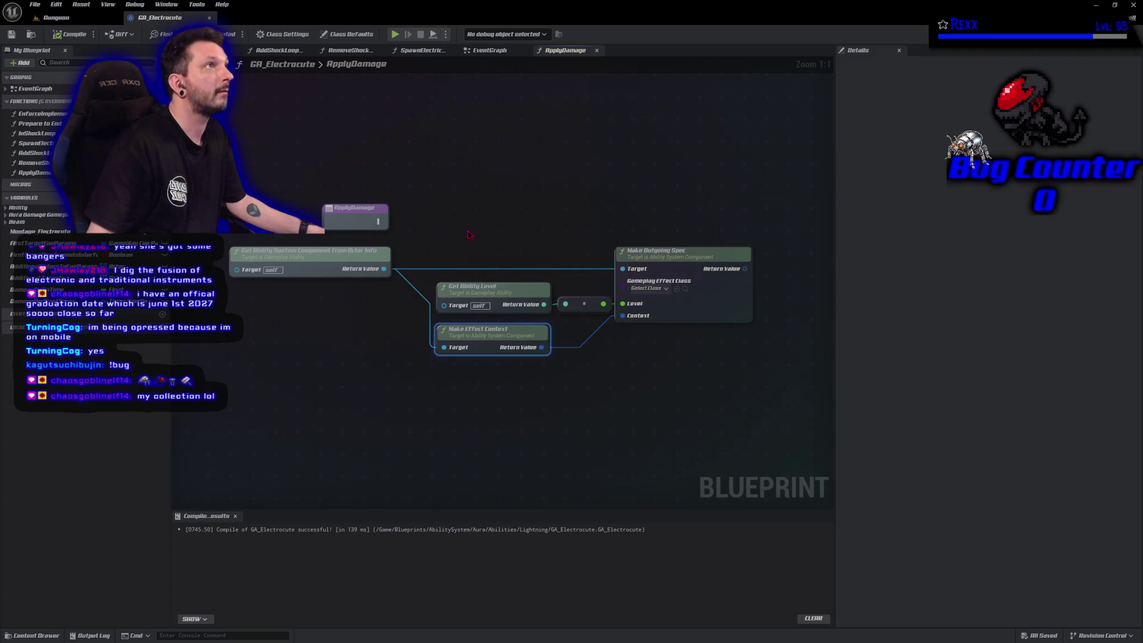
# Connect a Damage Effect Class getter to Make Outgoing Spec's Gameplay Effect Class, position it, and compile.
pyautogui.rightClick(470, 234)
pyautogui.write('get da')
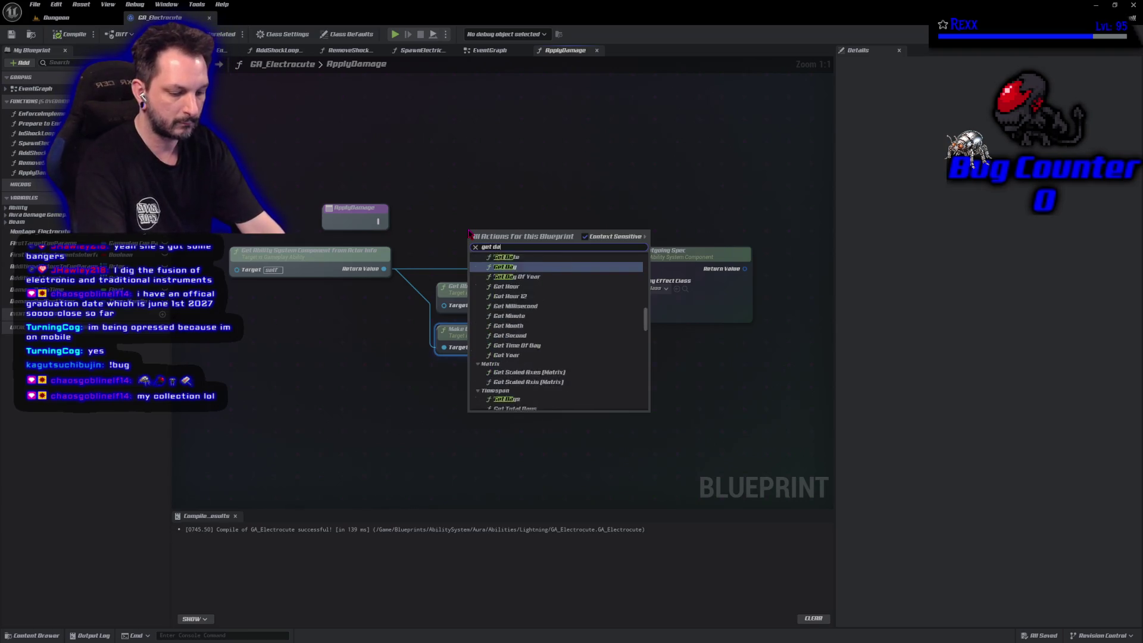
pyautogui.write('mage effe')
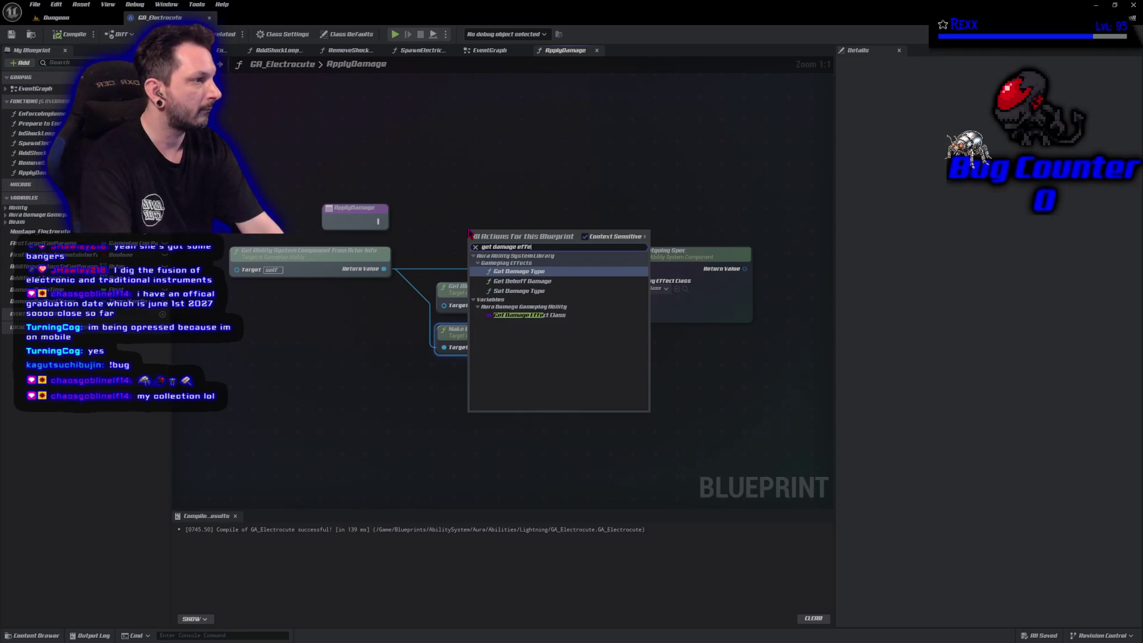
pyautogui.press('Down')
pyautogui.press('Down')
pyautogui.press('Down')
pyautogui.press('Return')
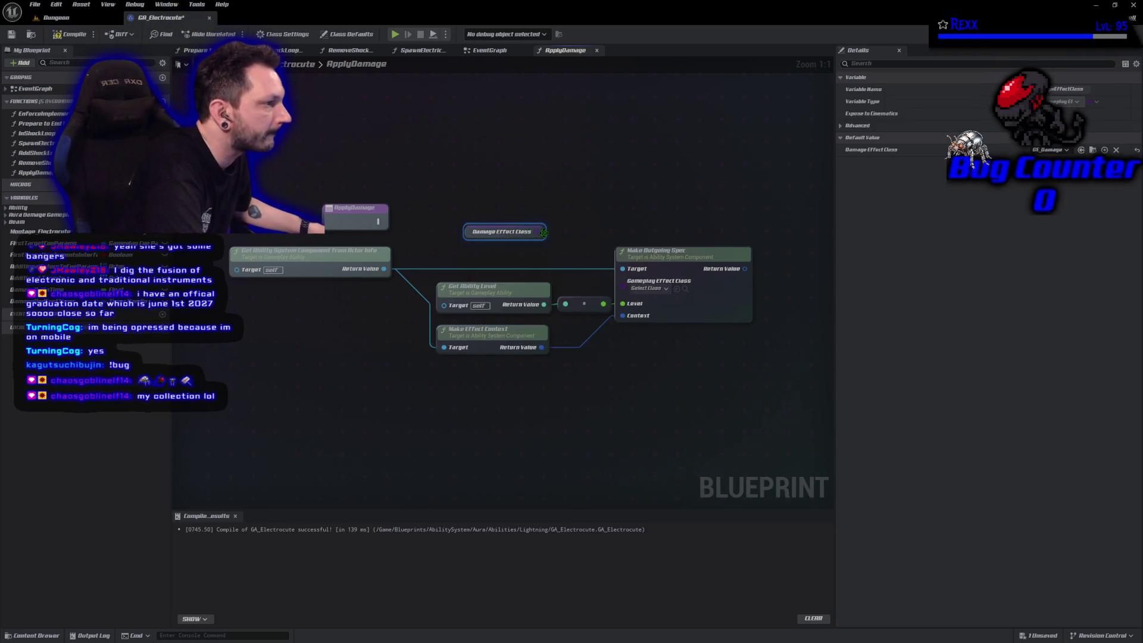
pyautogui.moveTo(540, 233); pyautogui.dragTo(622, 280)
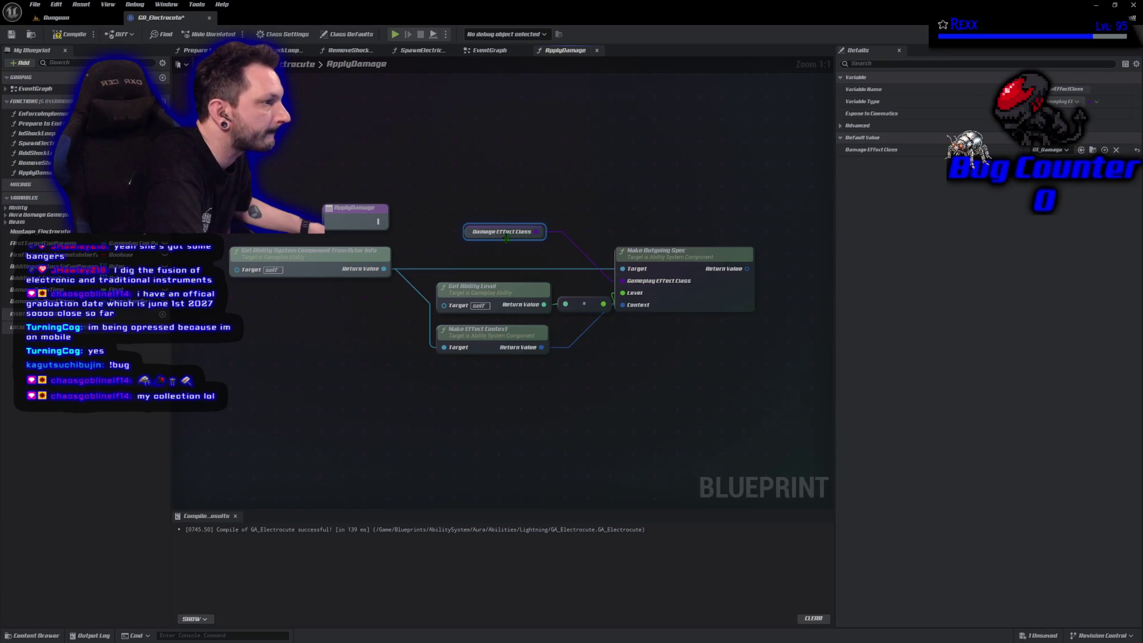
pyautogui.moveTo(469, 238)
pyautogui.mouseDown()
pyautogui.moveTo(542, 279)
pyautogui.moveTo(533, 287)
pyautogui.mouseUp()
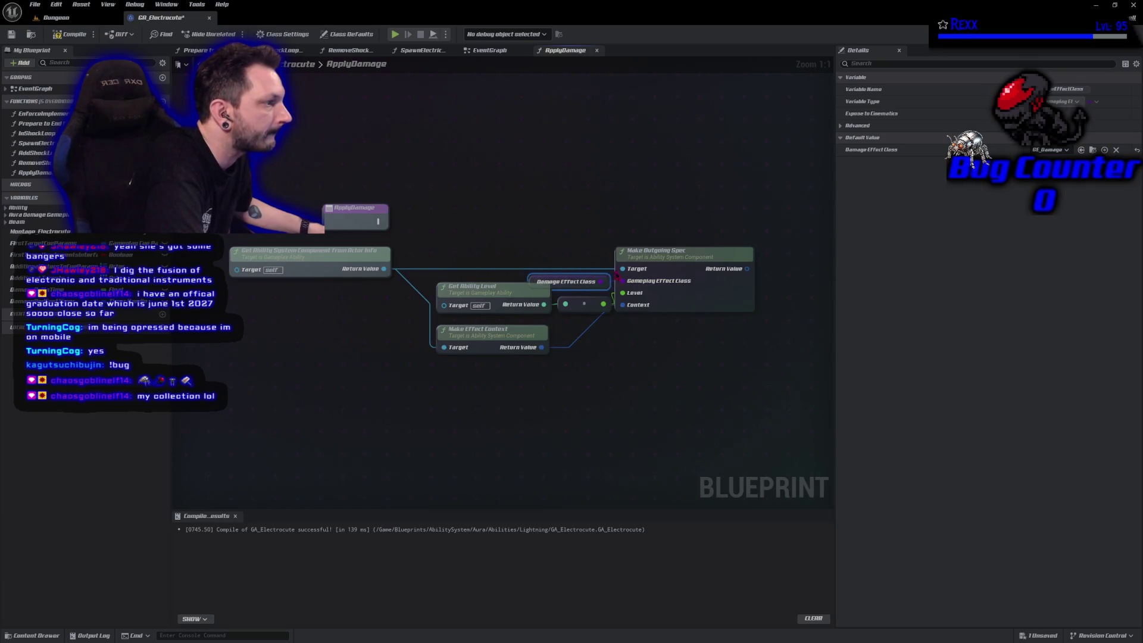
pyautogui.moveTo(657, 271); pyautogui.dragTo(694, 270)
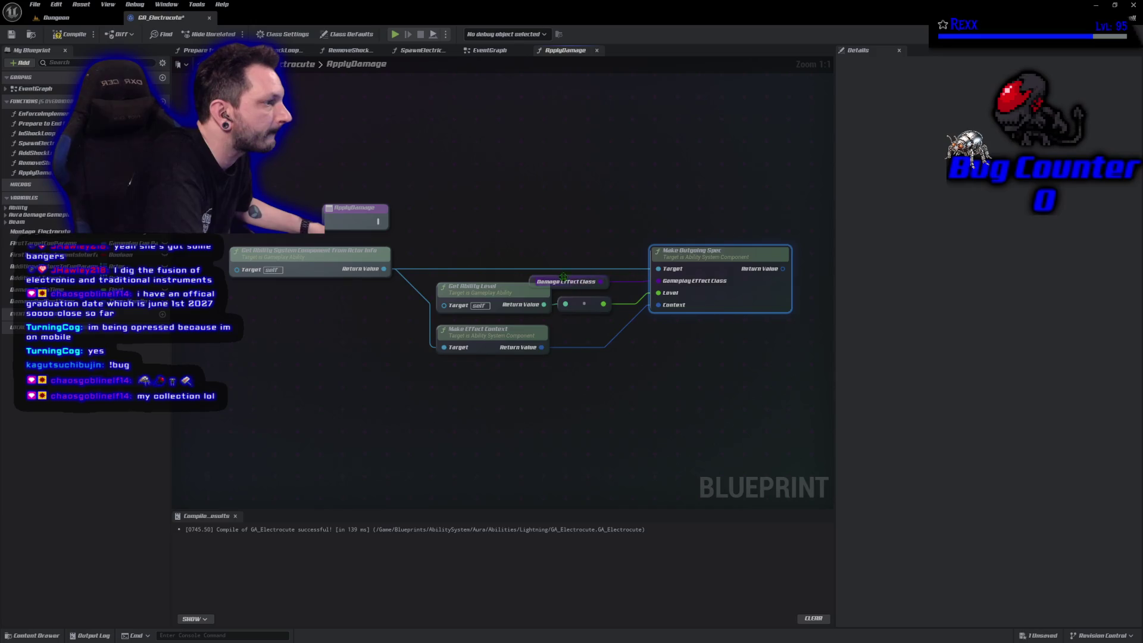
pyautogui.click(580, 281)
pyautogui.moveTo(580, 281); pyautogui.dragTo(594, 281)
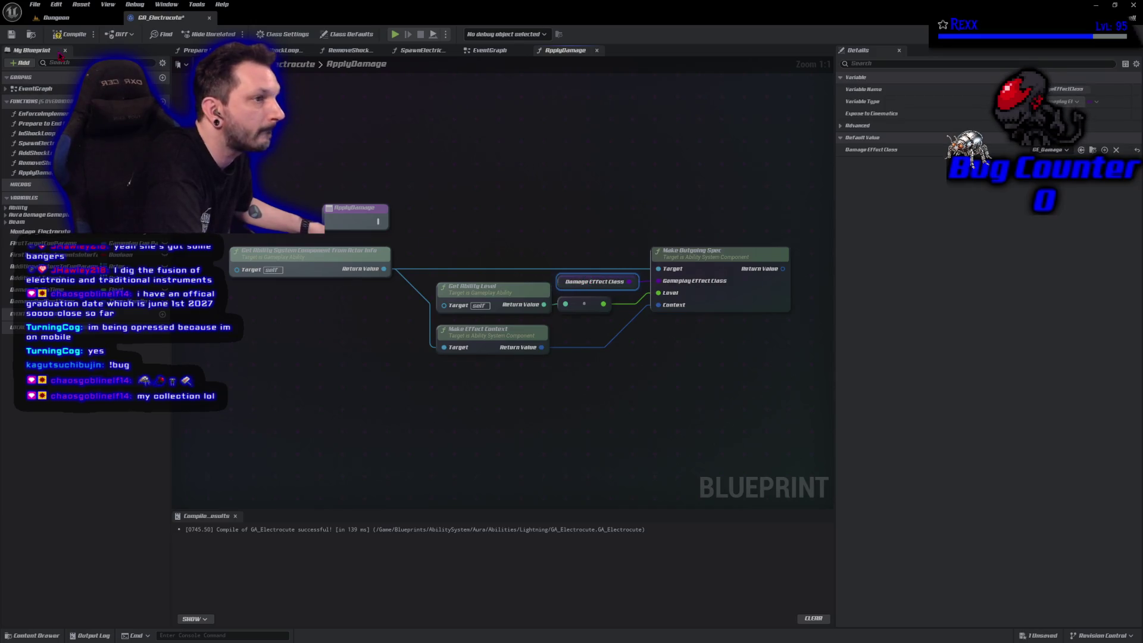
pyautogui.click(63, 34)
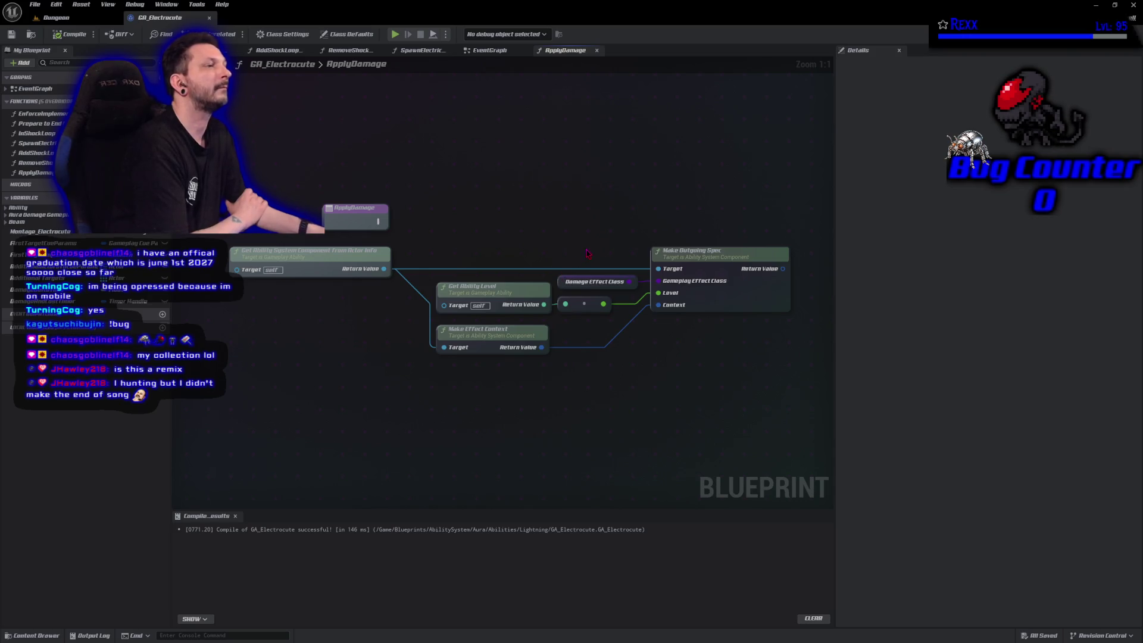
# Add Assign Tag Set by Caller Magnitude on the spec's Return Value, wire its exec, and compile.
pyautogui.moveTo(586, 247); pyautogui.dragTo(459, 255)
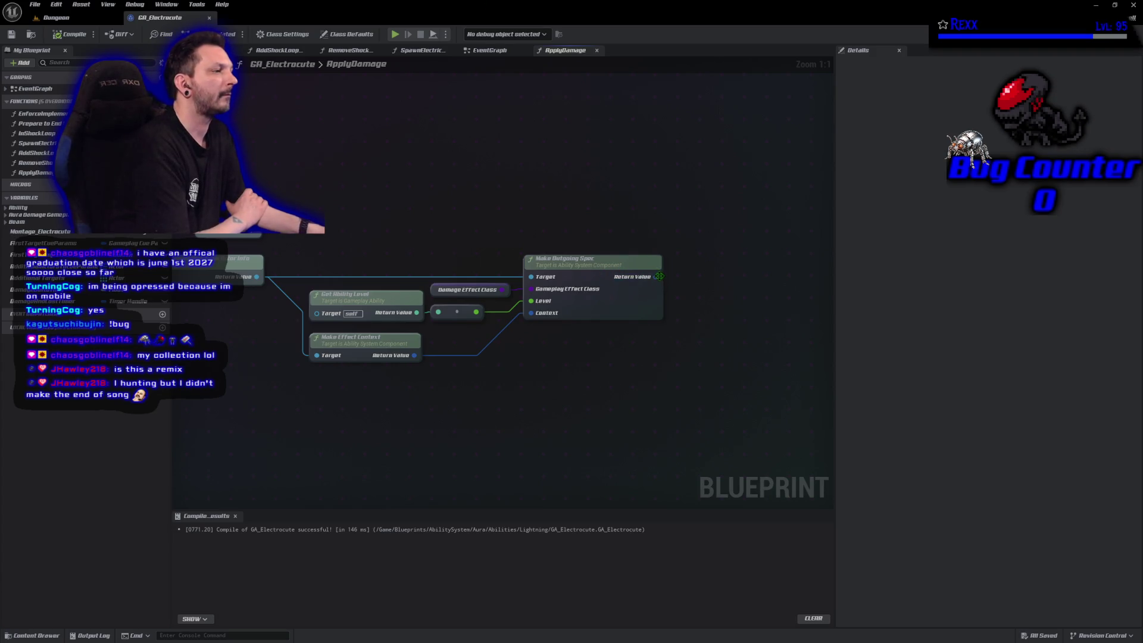
pyautogui.moveTo(659, 277); pyautogui.dragTo(679, 276)
pyautogui.write('as')
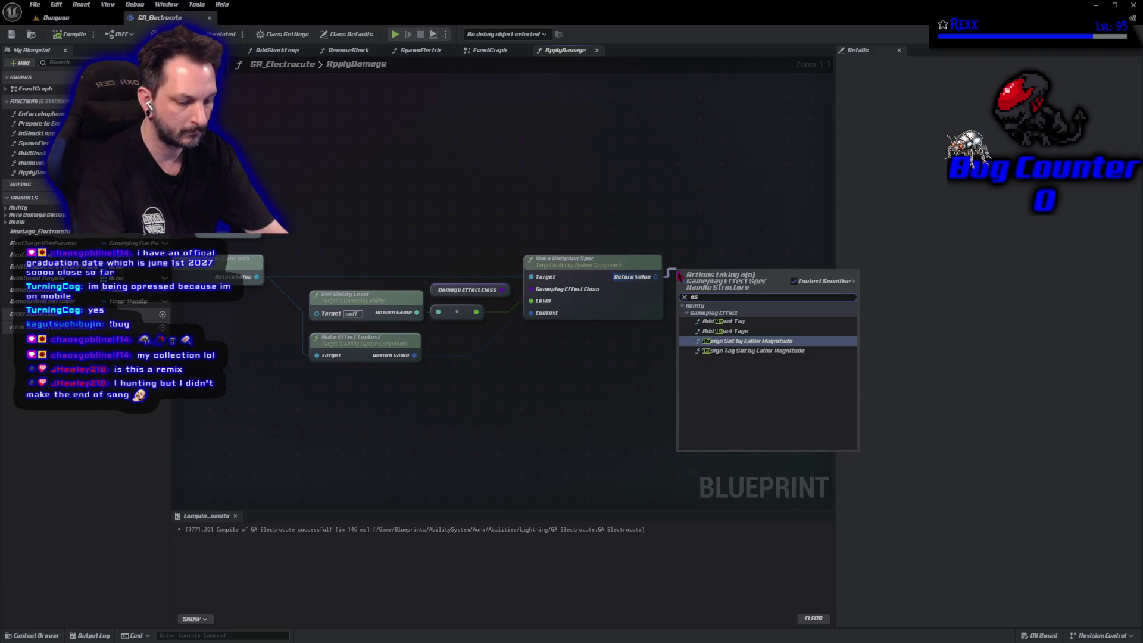
pyautogui.write('sign tag')
pyautogui.press('Return')
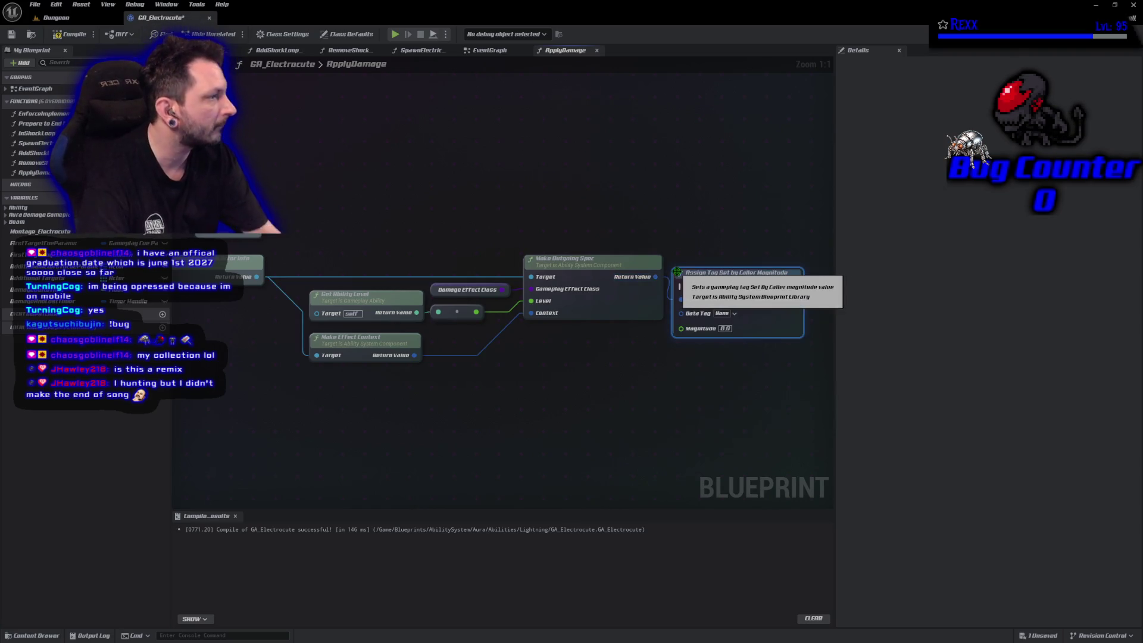
pyautogui.moveTo(745, 273); pyautogui.dragTo(759, 224)
pyautogui.moveTo(315, 229); pyautogui.dragTo(733, 229)
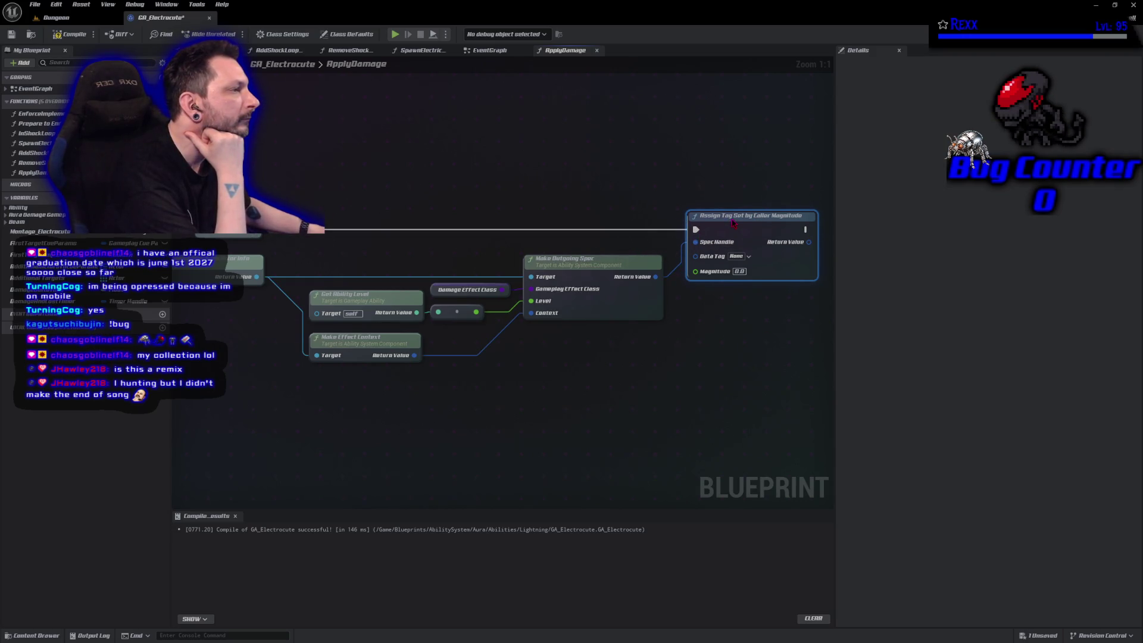
pyautogui.click(65, 34)
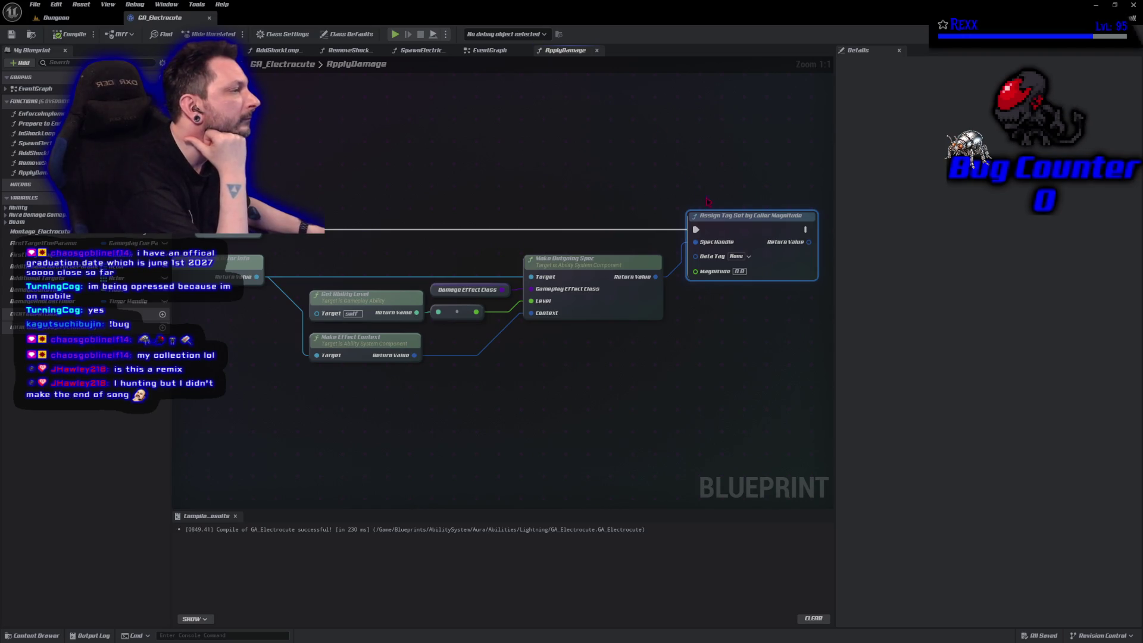
# Set the Data Tag to Damage.Lightning and recompile, briefly checking the damage code in Rider.
pyautogui.click(738, 256)
pyautogui.click(733, 351)
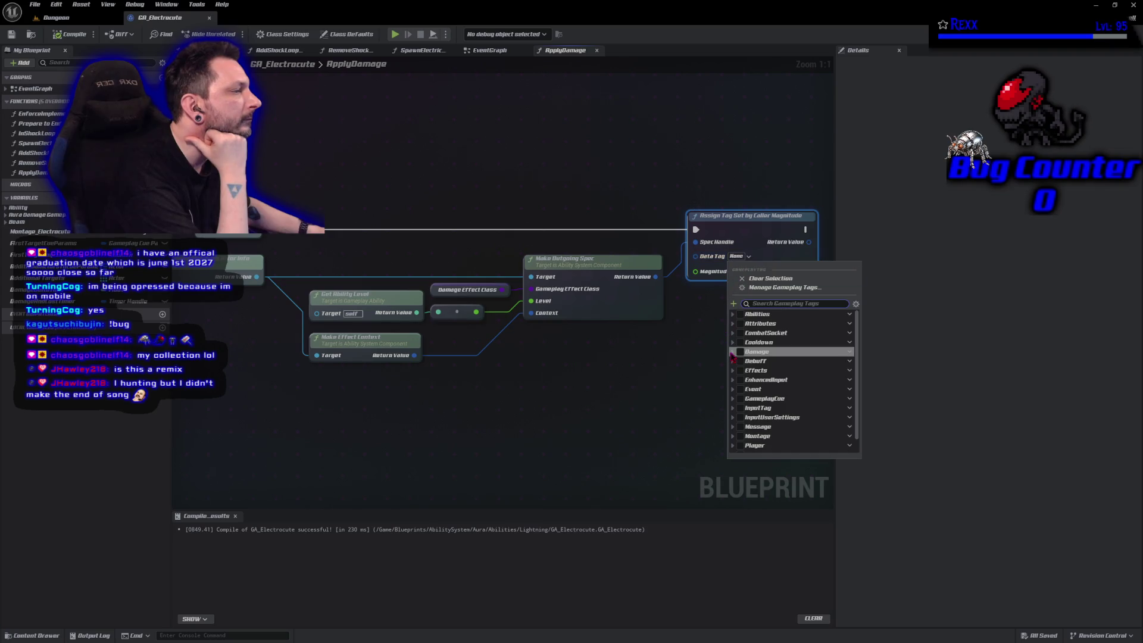
pyautogui.click(749, 383)
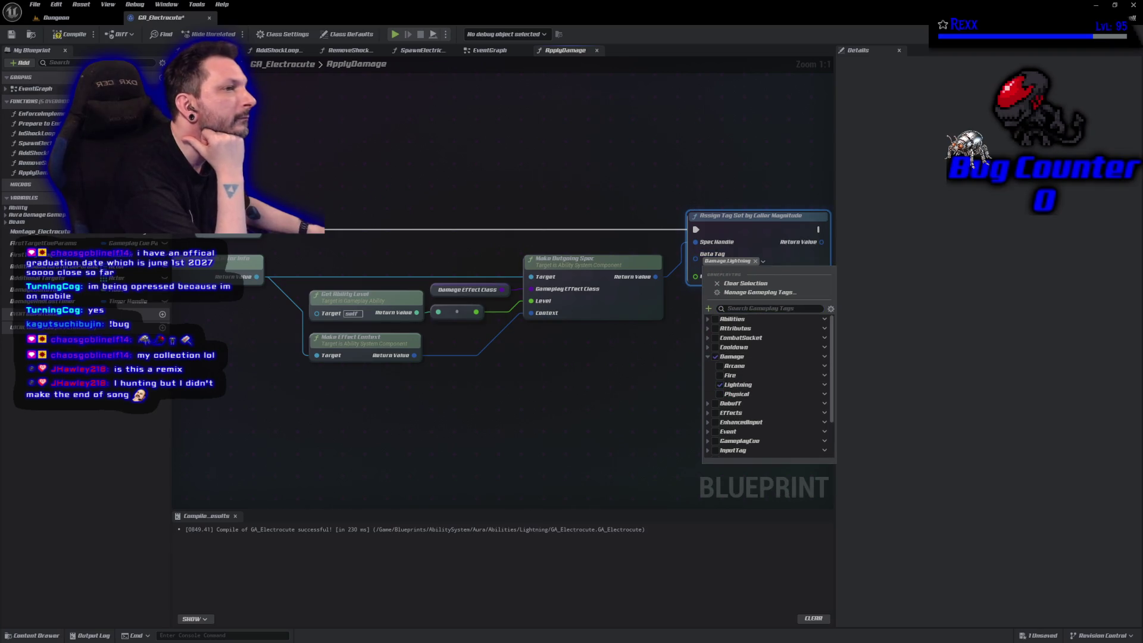
pyautogui.click(66, 34)
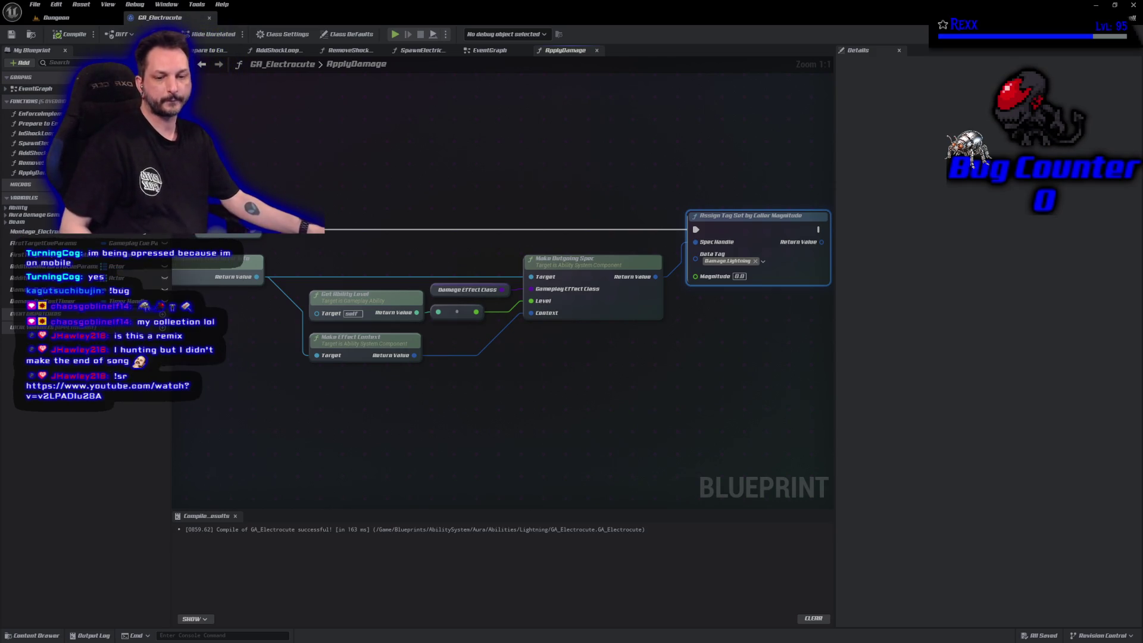
pyautogui.hotkey('alt', 'Tab')
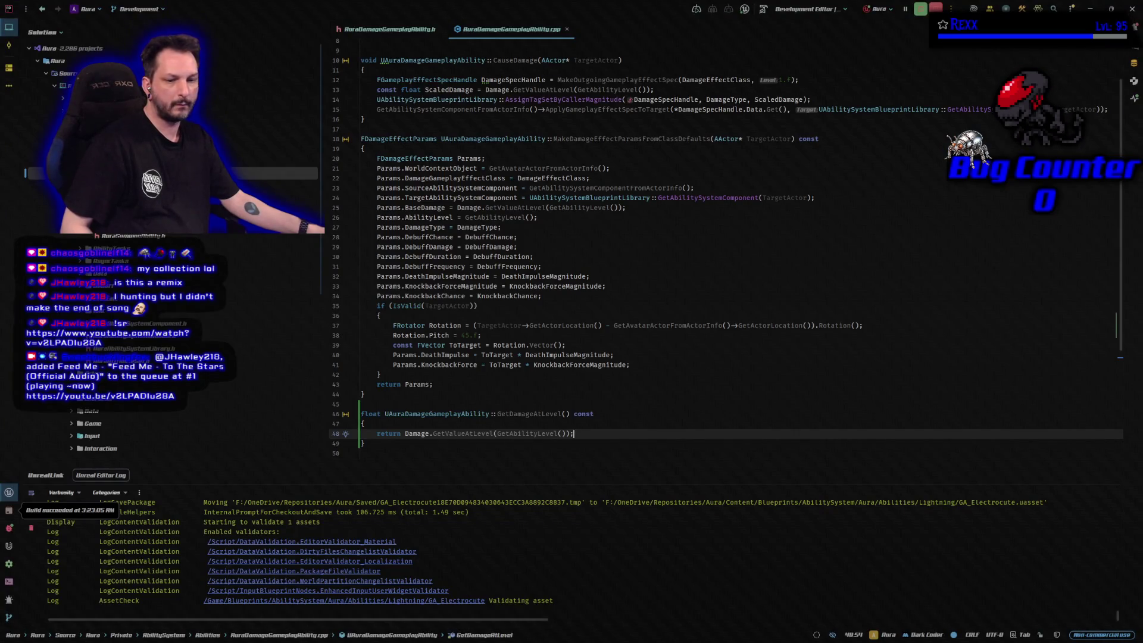
pyautogui.hotkey('alt', 'Tab')
pyautogui.rightClick(465, 183)
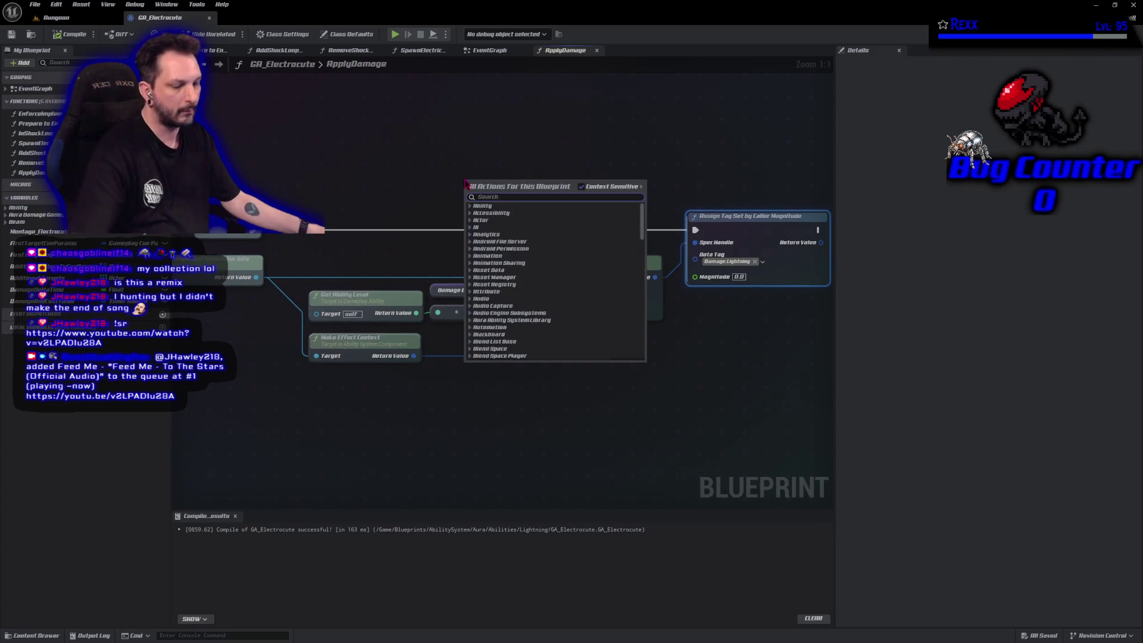
# Wire a Get Damage at Level node into the Magnitude input and recompile.
pyautogui.write('get damage a')
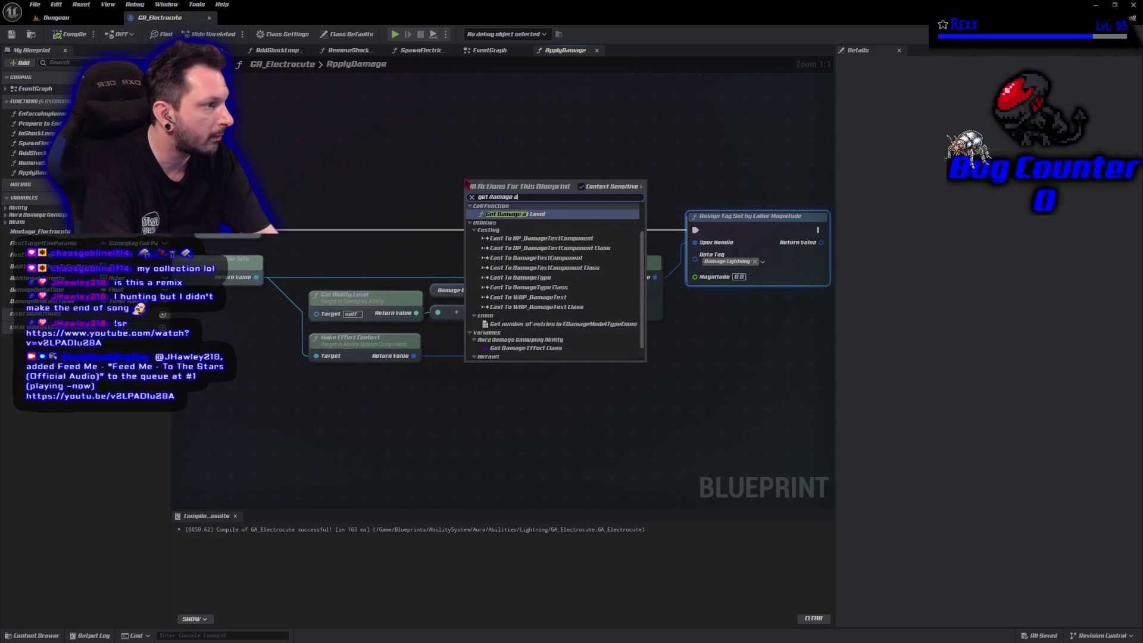
pyautogui.write('t')
pyautogui.press('Return')
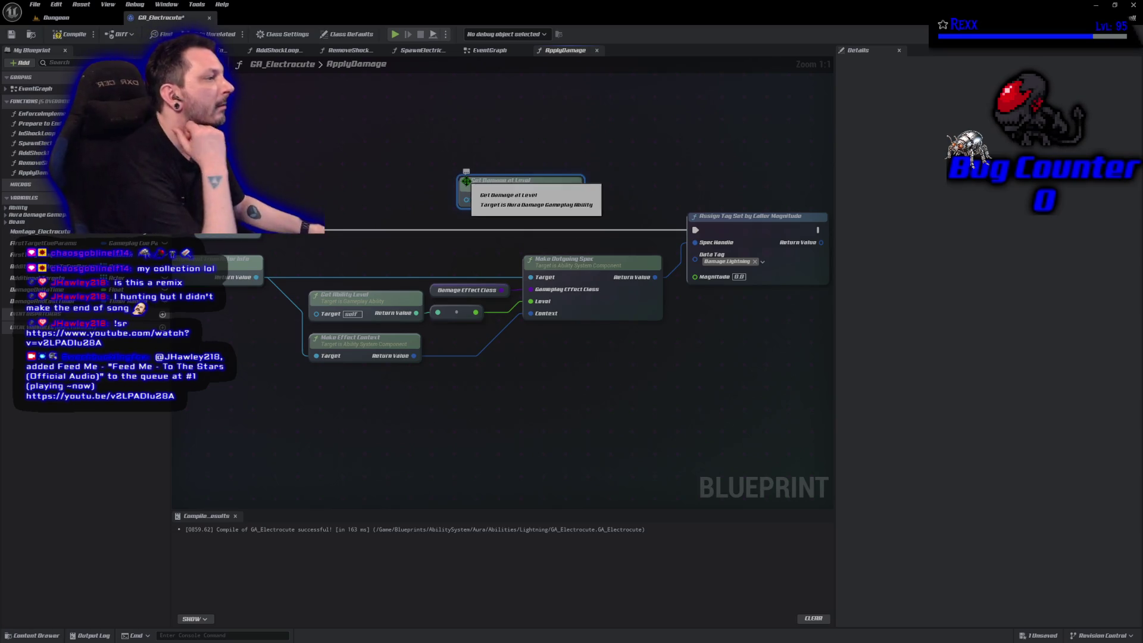
pyautogui.moveTo(466, 181)
pyautogui.mouseDown()
pyautogui.moveTo(500, 315)
pyautogui.moveTo(579, 333)
pyautogui.moveTo(468, 306)
pyautogui.mouseUp()
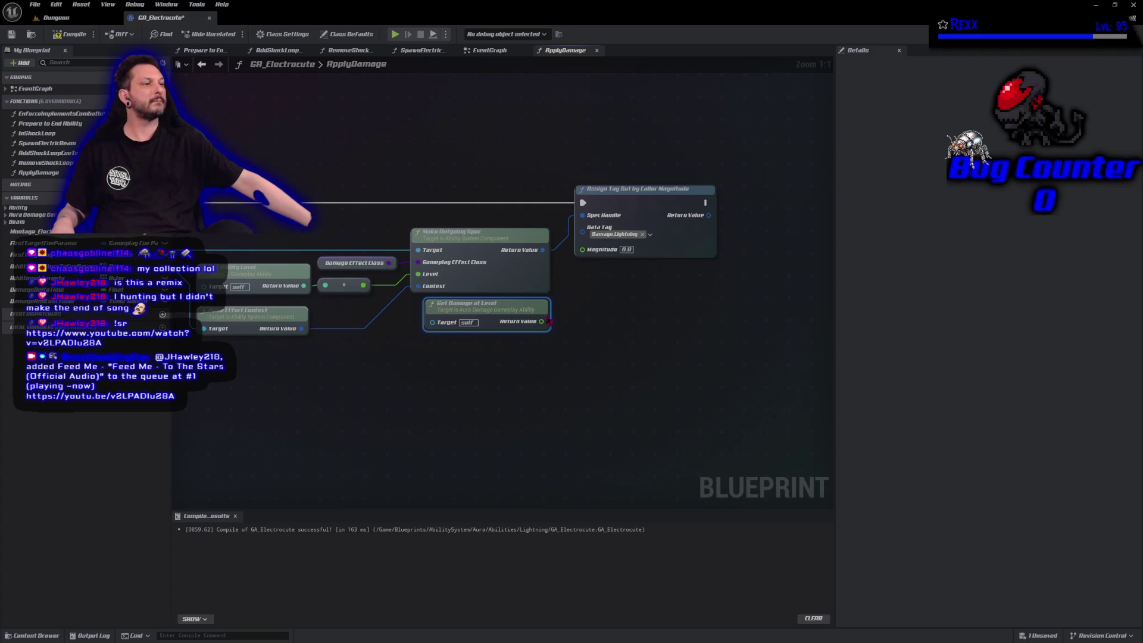
pyautogui.moveTo(541, 322)
pyautogui.mouseDown()
pyautogui.moveTo(602, 266)
pyautogui.moveTo(582, 250)
pyautogui.mouseUp()
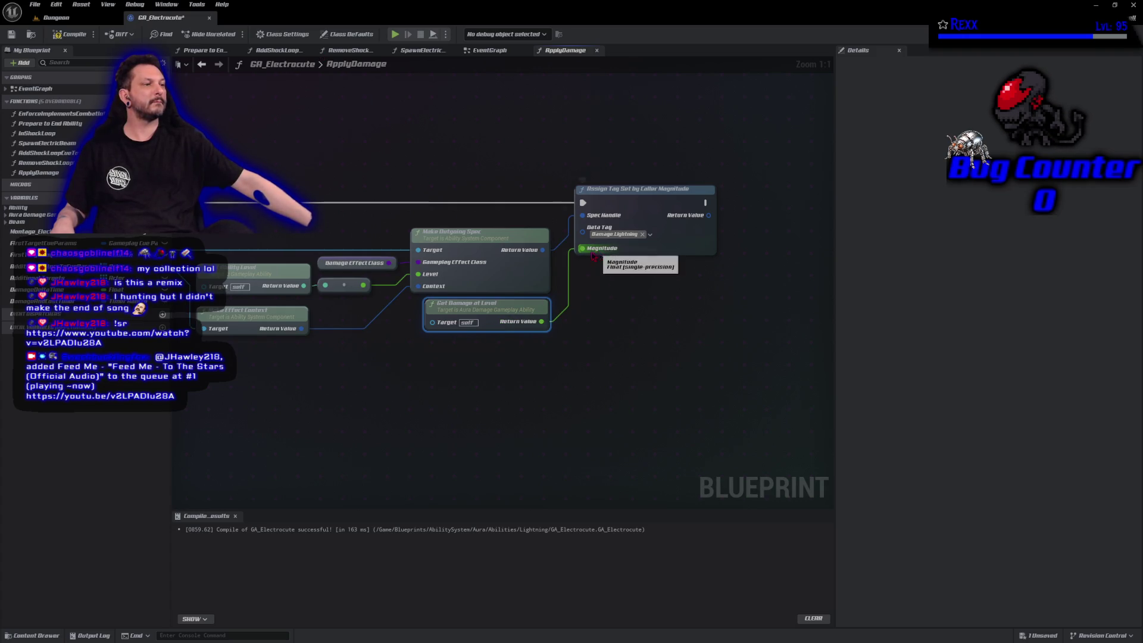
pyautogui.click(70, 37)
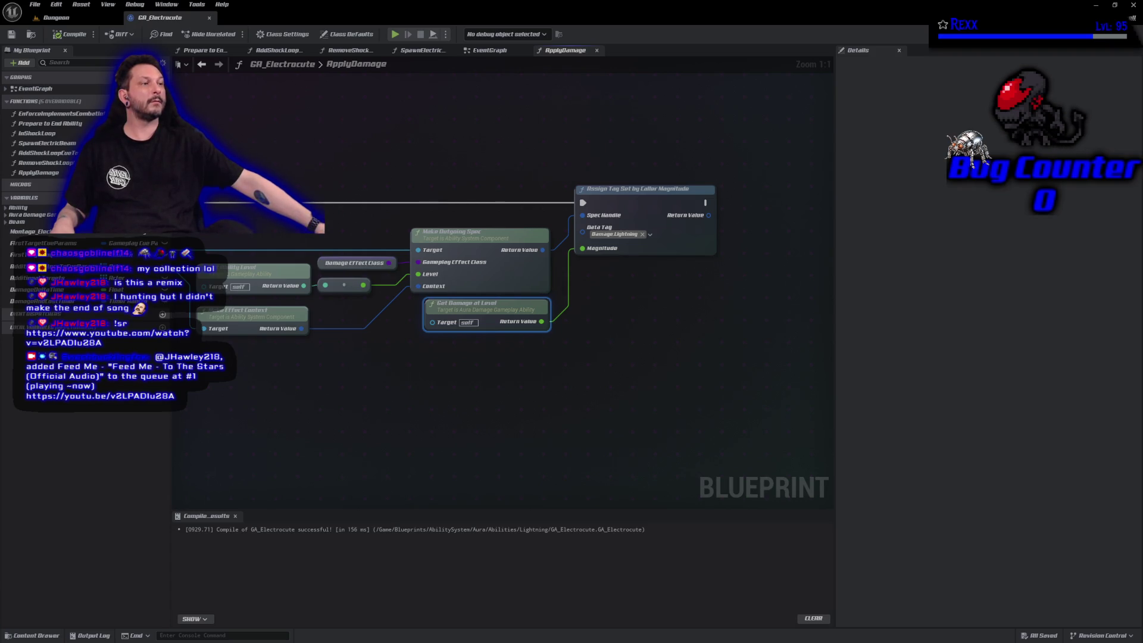
pyautogui.moveTo(362, 132)
pyautogui.mouseDown()
pyautogui.moveTo(459, 197)
pyautogui.moveTo(405, 184)
pyautogui.mouseUp()
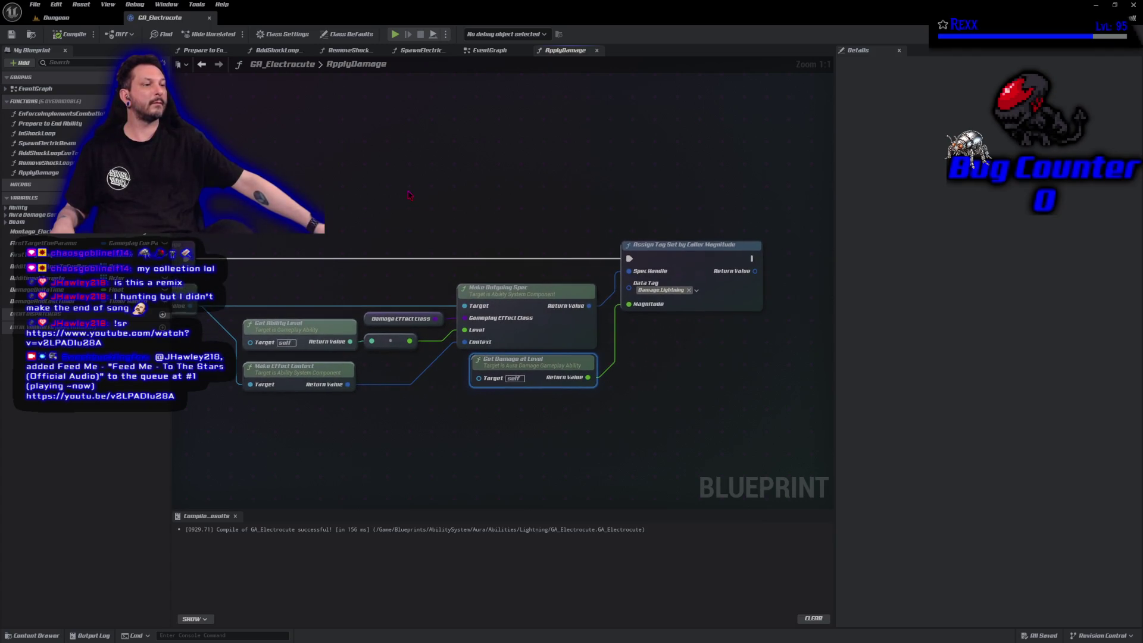
# Add a Mouse Hit Actor getter and feed it into a new Get Ability System Component node.
pyautogui.rightClick(409, 194)
pyautogui.write('get mouse hit acto')
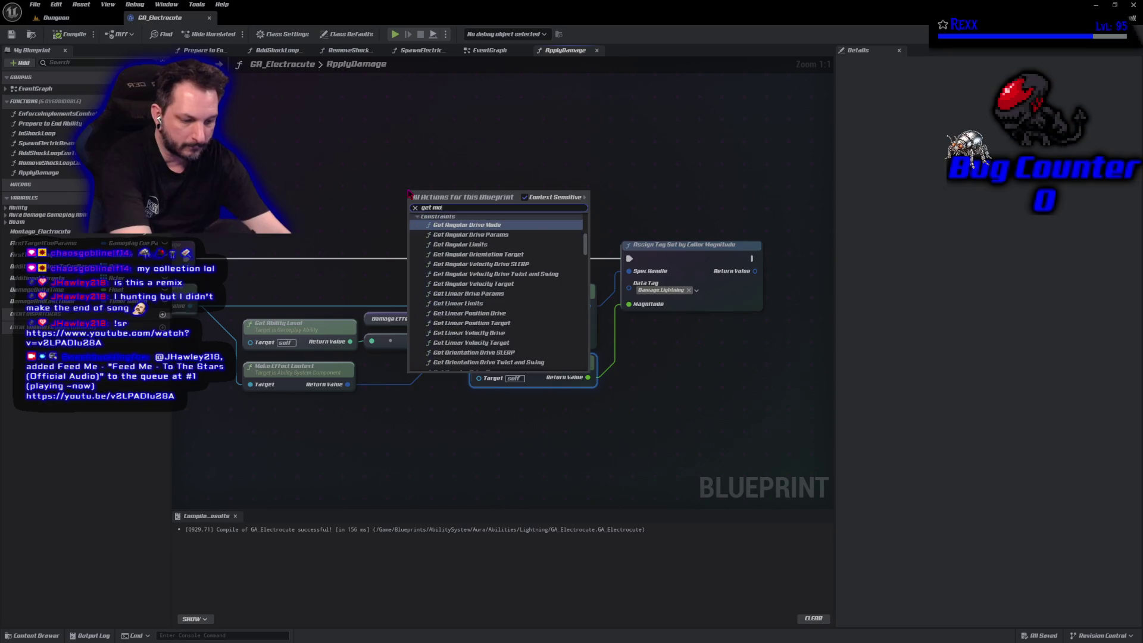
pyautogui.press('Return')
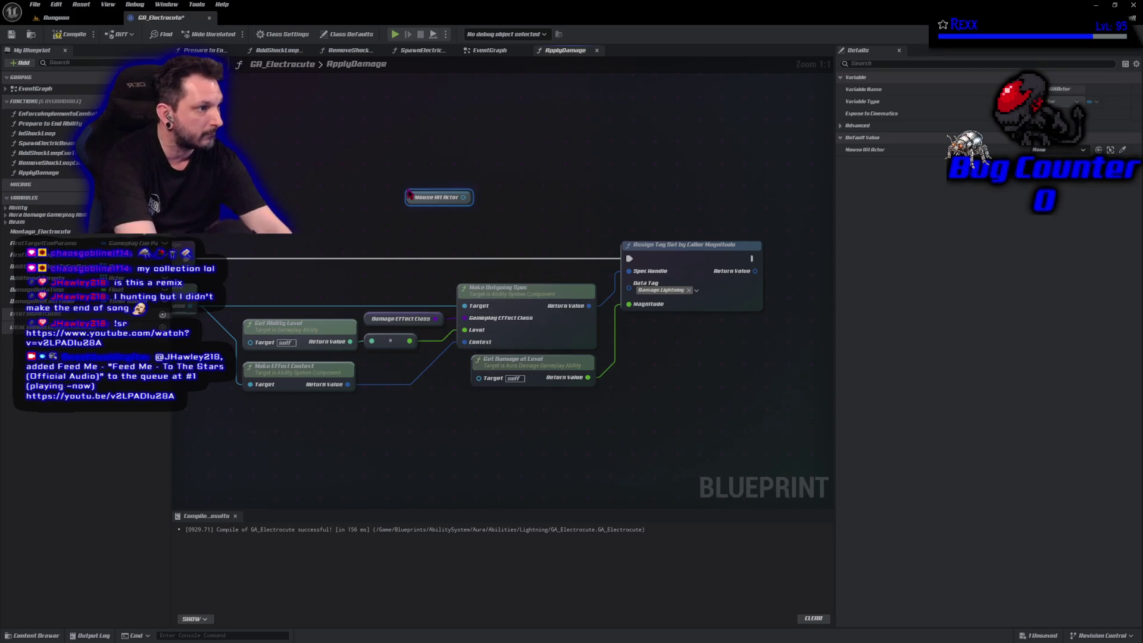
pyautogui.moveTo(462, 197); pyautogui.dragTo(484, 201)
pyautogui.write('get ability syst')
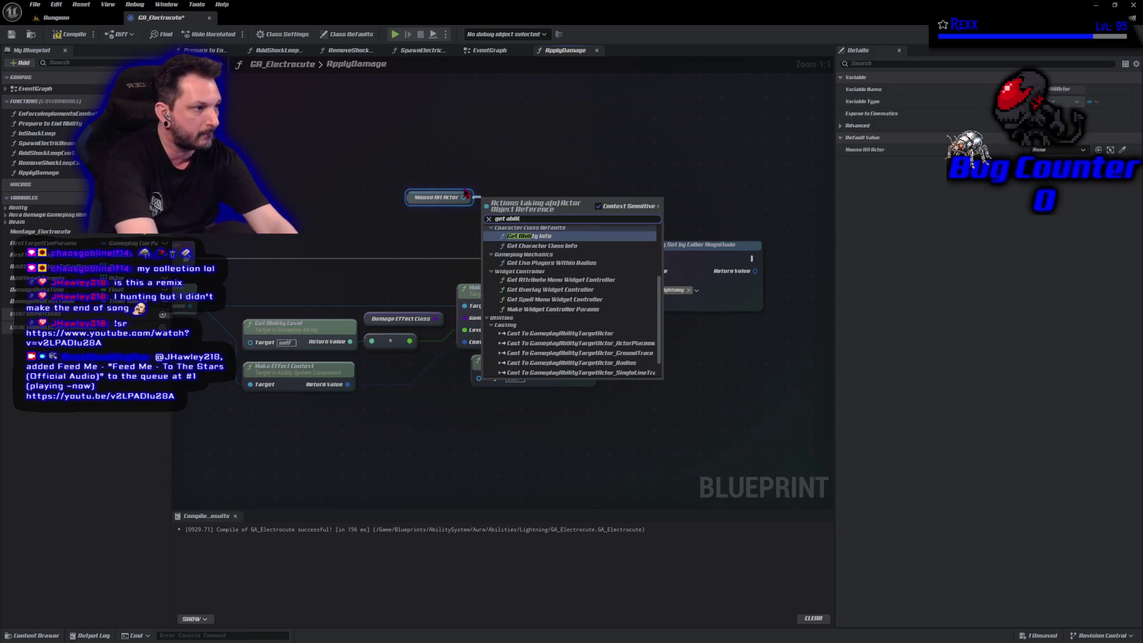
pyautogui.press('BackSpace')
pyautogui.press('BackSpace')
pyautogui.press('BackSpace')
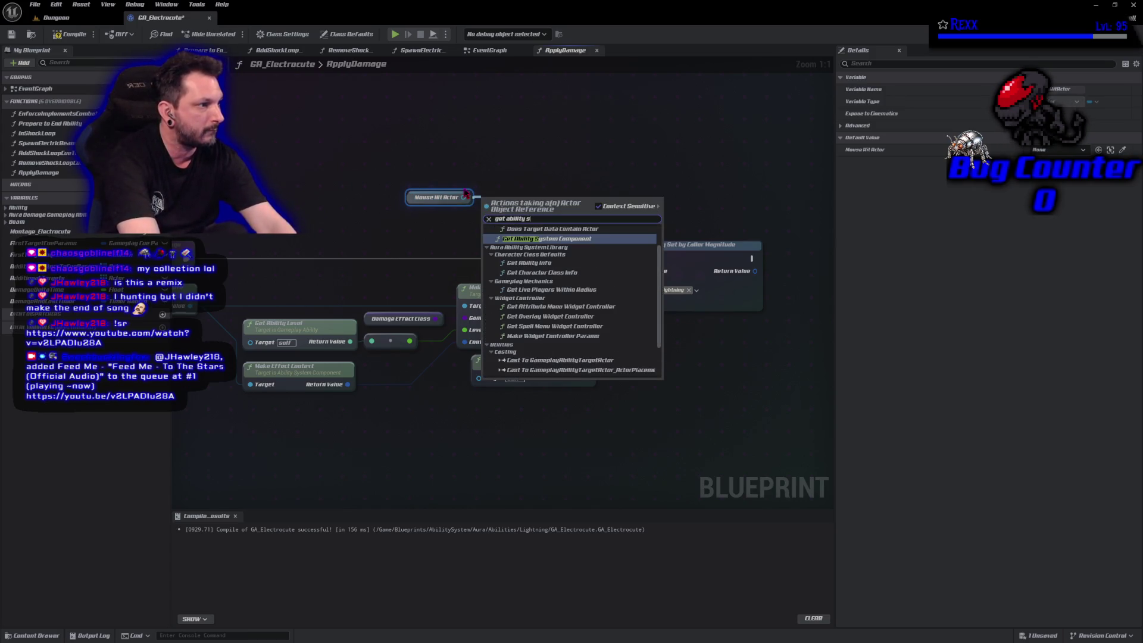
pyautogui.write('yste')
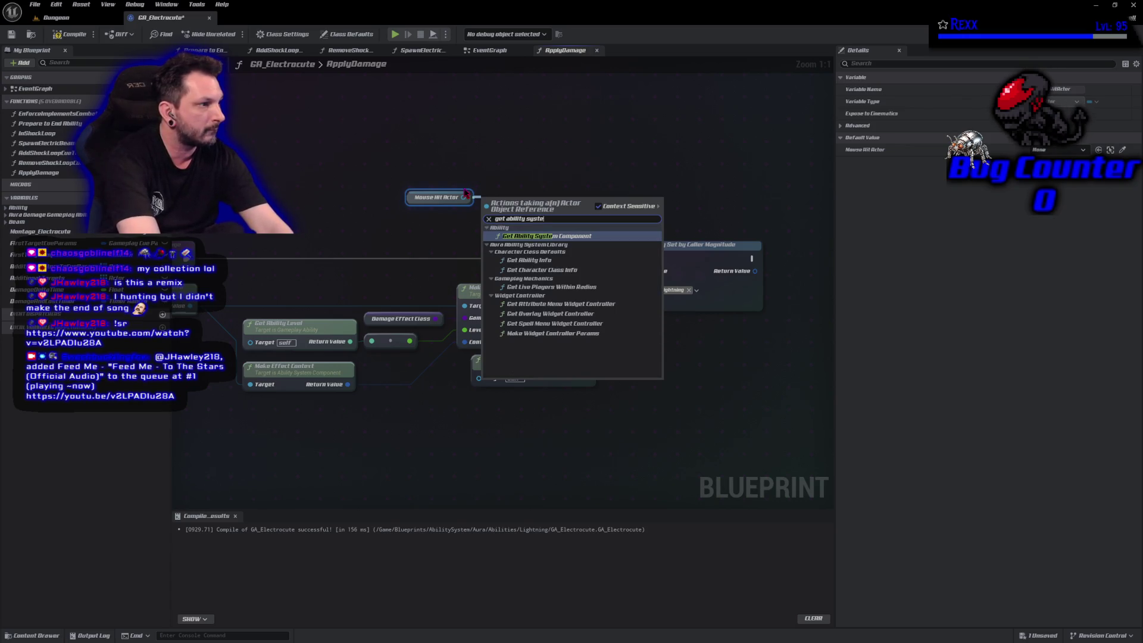
pyautogui.press('Return')
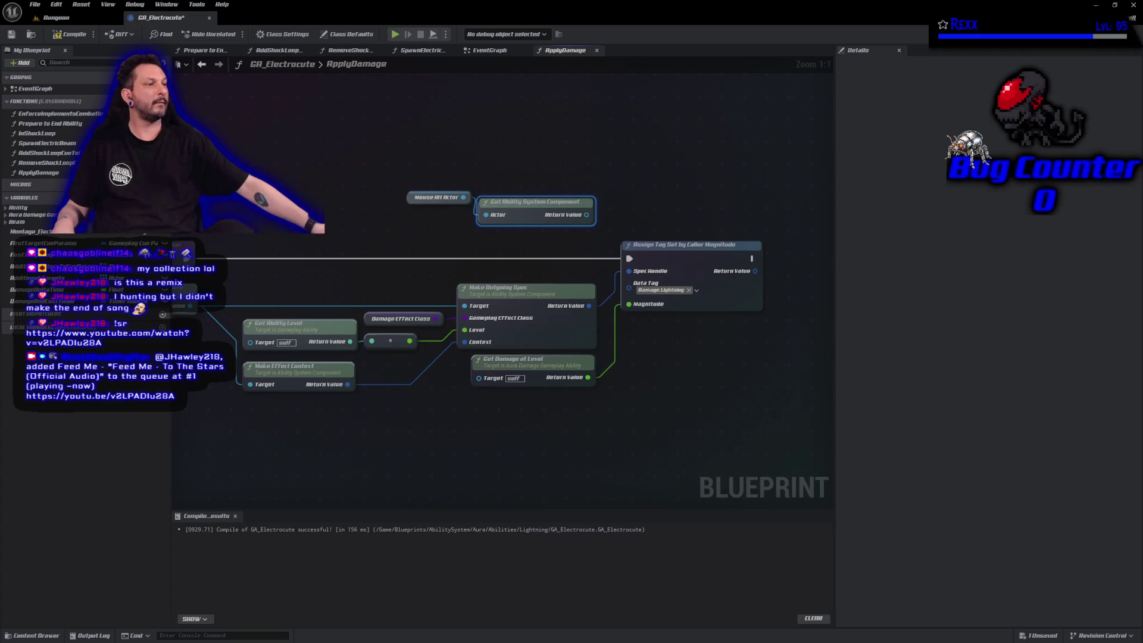
pyautogui.moveTo(758, 172); pyautogui.dragTo(483, 155)
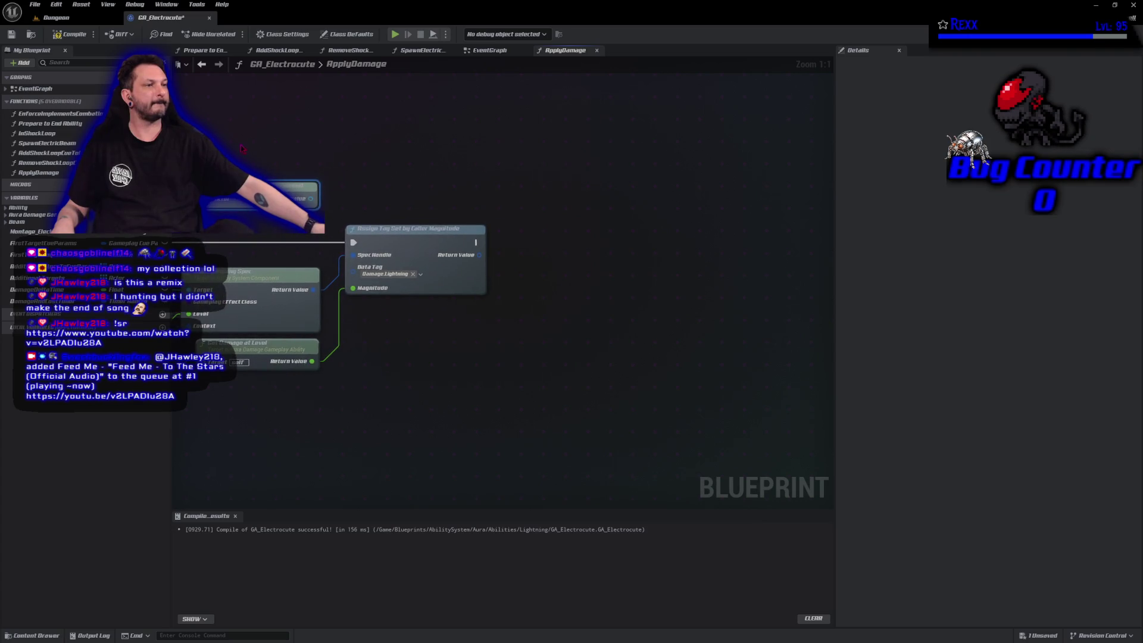
# Paste Mouse Hit Actor and Get Ability System Component, then add ApplyGameplayEffectSpecToTarget from its Return Value.
pyautogui.hotkey('ctrl', 'v')
pyautogui.moveTo(625, 163)
pyautogui.mouseDown()
pyautogui.moveTo(625, 294)
pyautogui.moveTo(619, 280)
pyautogui.moveTo(440, 299)
pyautogui.moveTo(542, 308)
pyautogui.mouseUp()
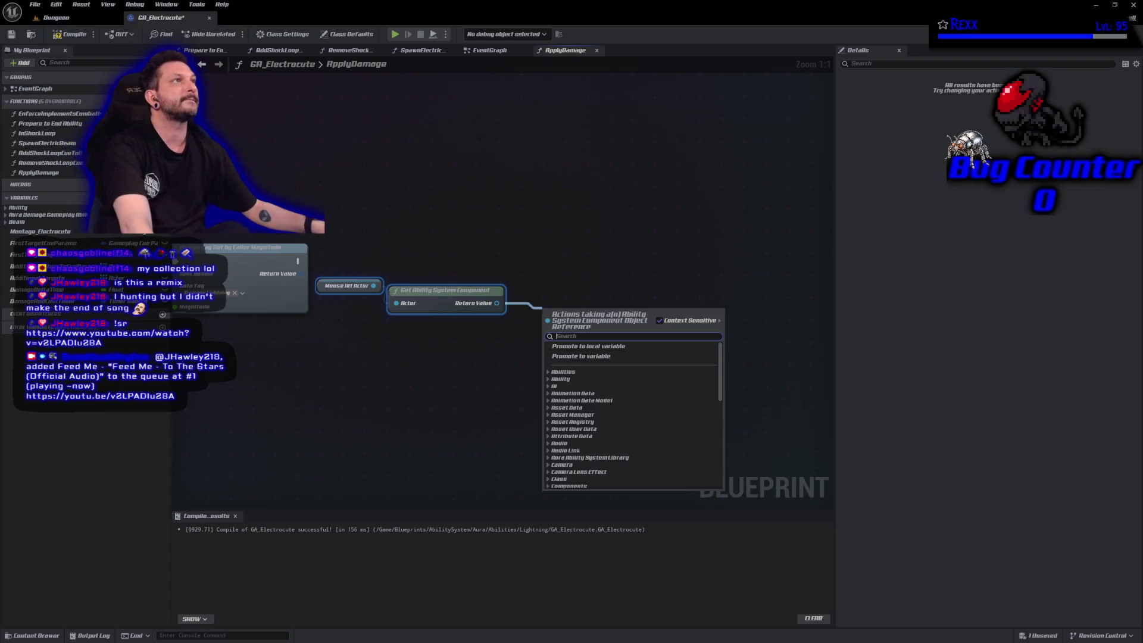
pyautogui.press('Escape')
pyautogui.moveTo(496, 303); pyautogui.dragTo(527, 324)
pyautogui.write('apply gamepla')
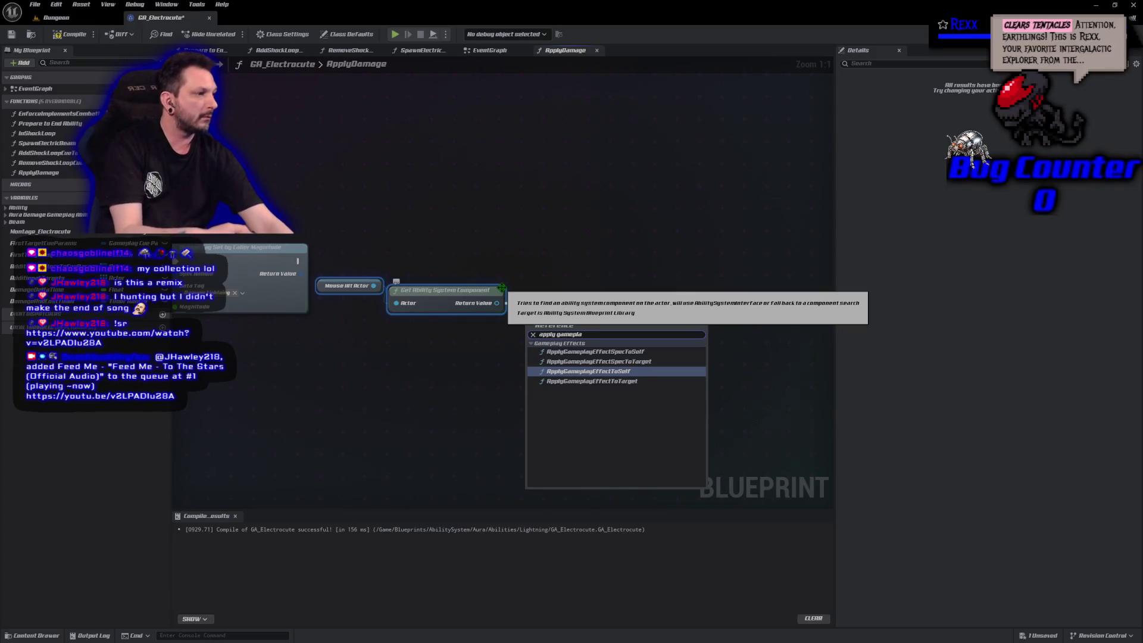
pyautogui.press('Up')
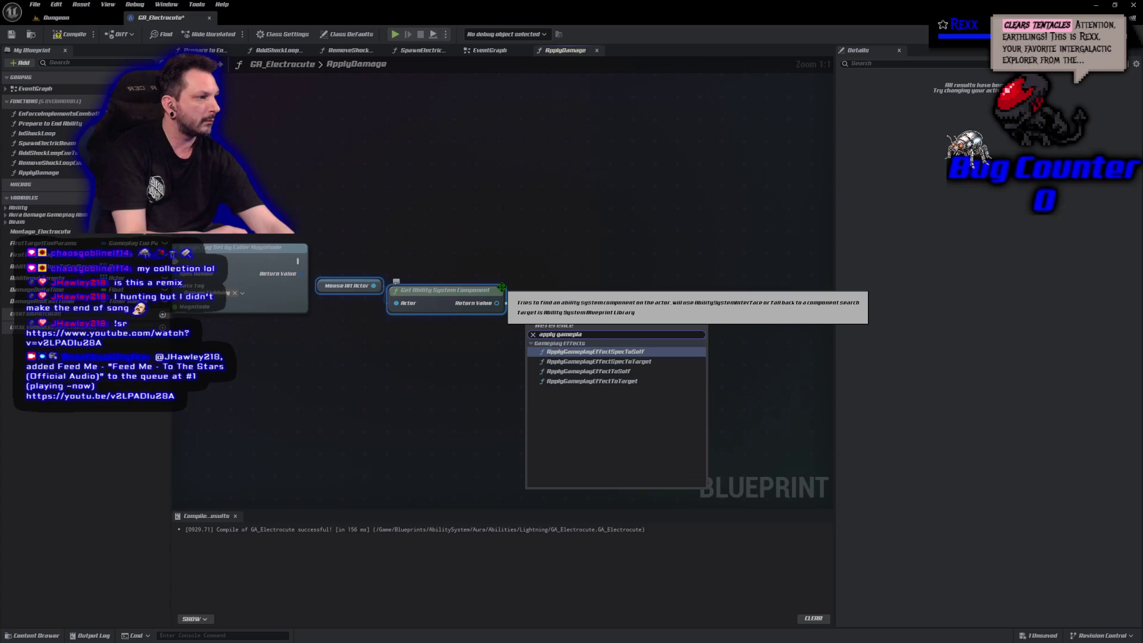
pyautogui.press('Return')
# Wire the damage spec nodes into the apply-effect call and bring up actions for them.
pyautogui.moveTo(297, 260)
pyautogui.mouseDown()
pyautogui.moveTo(530, 324)
pyautogui.moveTo(548, 253)
pyautogui.mouseUp()
pyautogui.click(70, 33)
pyautogui.scroll(-4, 476, 297)
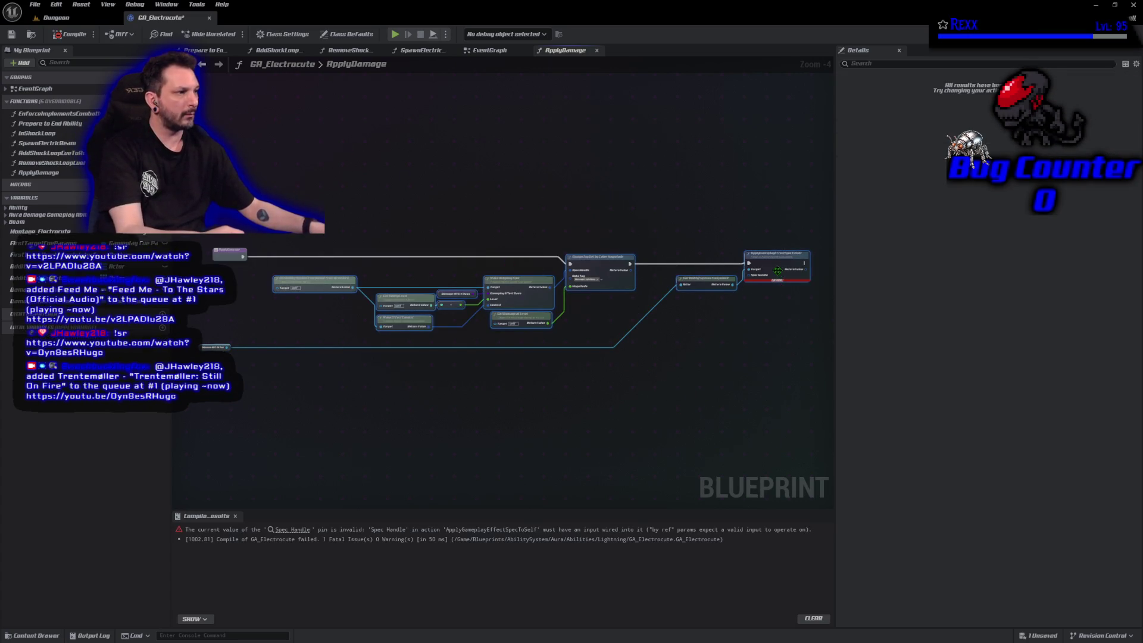
pyautogui.rightClick(777, 273)
pyautogui.moveTo(812, 357)
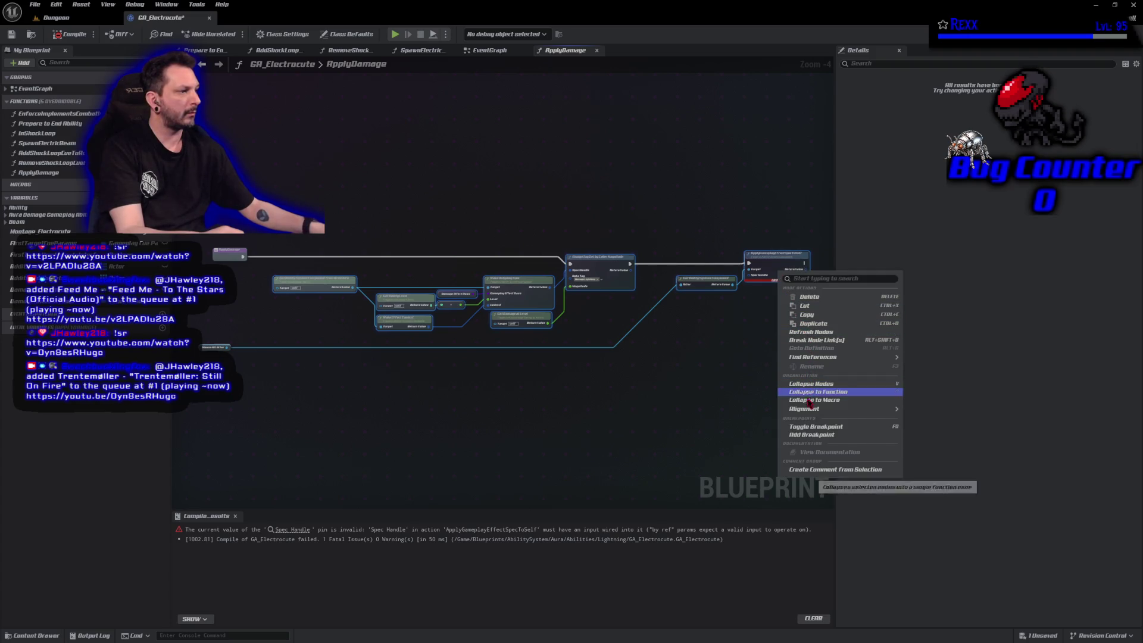
# Collapse the selected damage nodes into a function named ApplyDamageSingleTarget.
pyautogui.click(806, 392)
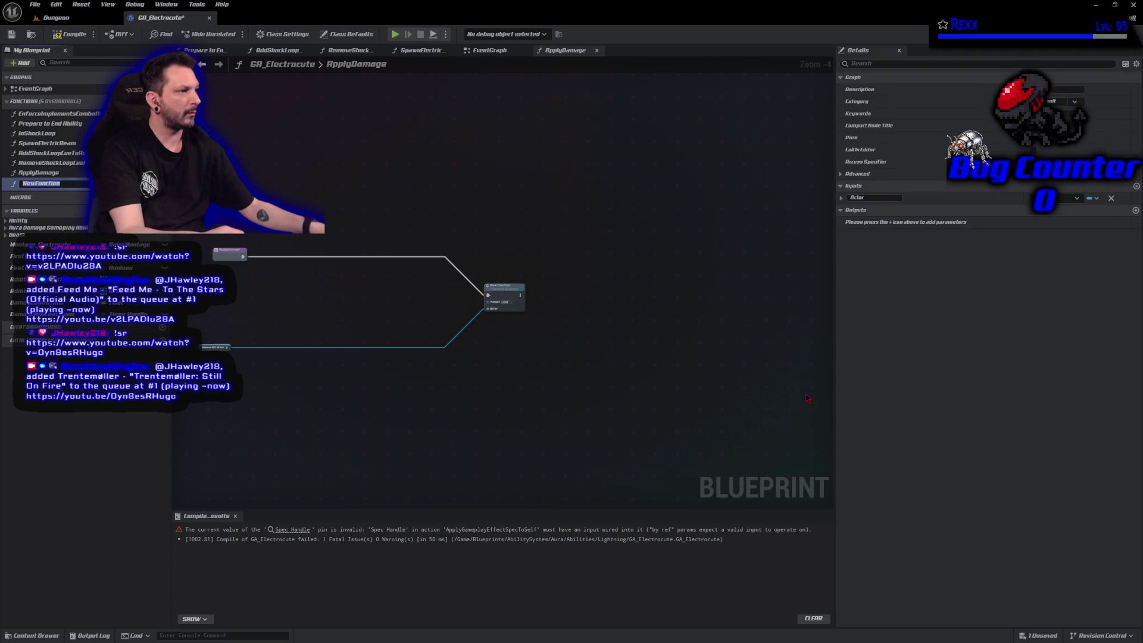
pyautogui.write('Appl')
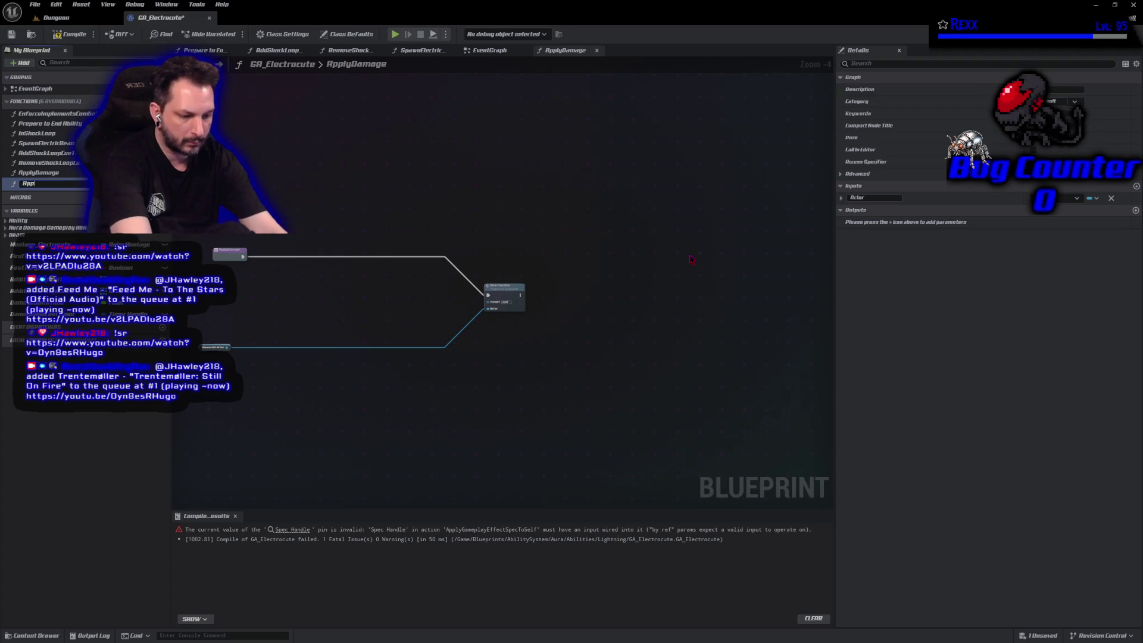
pyautogui.write('yDamageSingl')
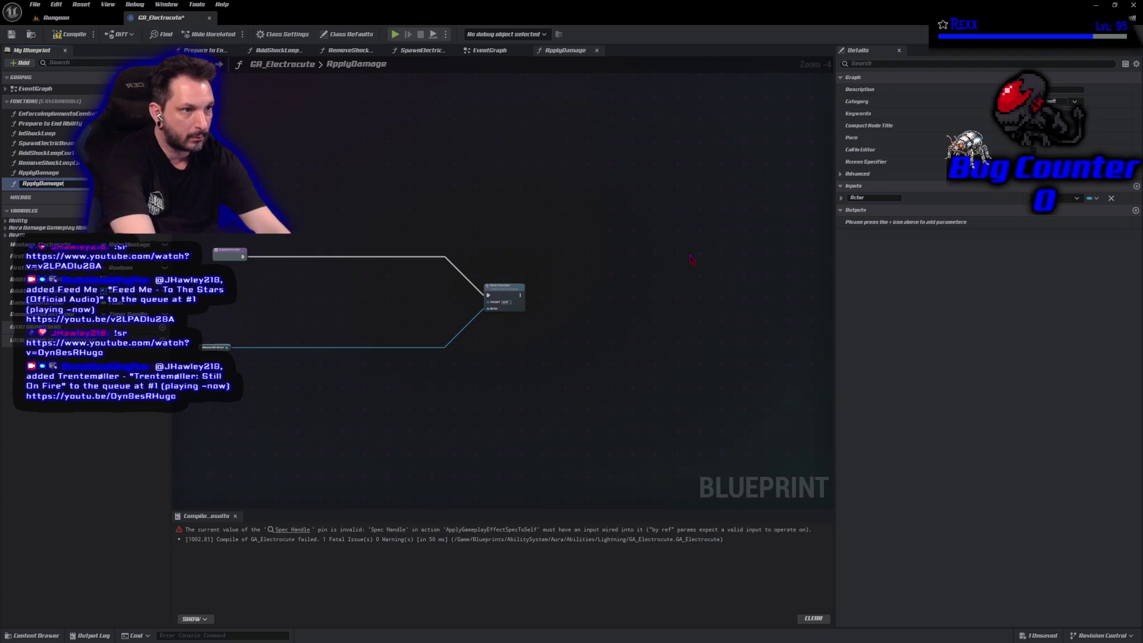
pyautogui.press('BackSpace')
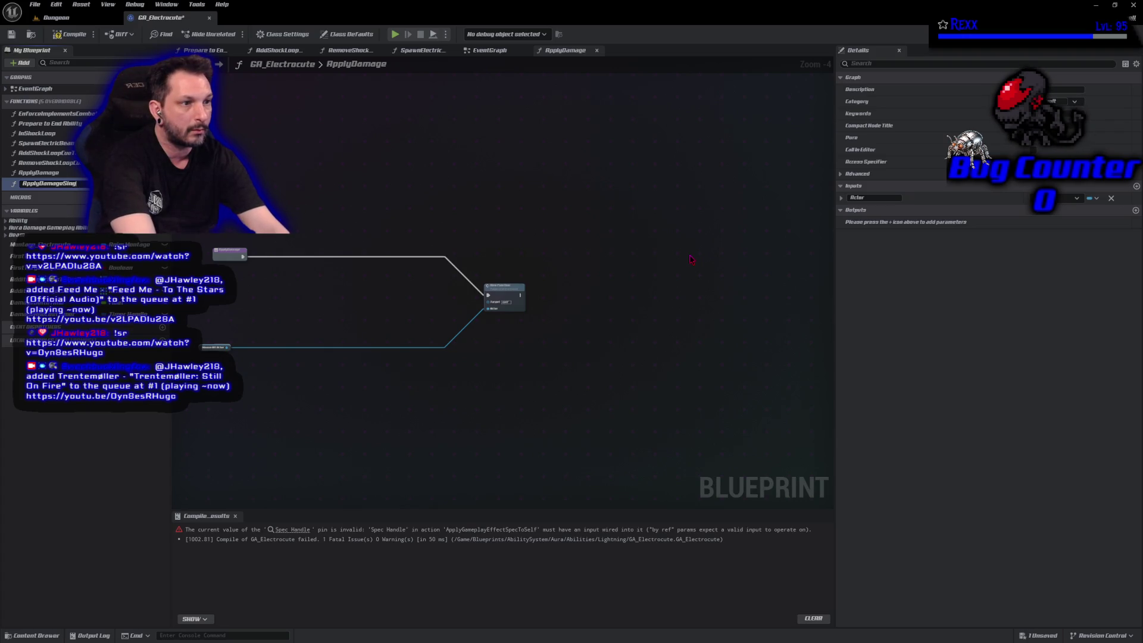
pyautogui.write('leTa')
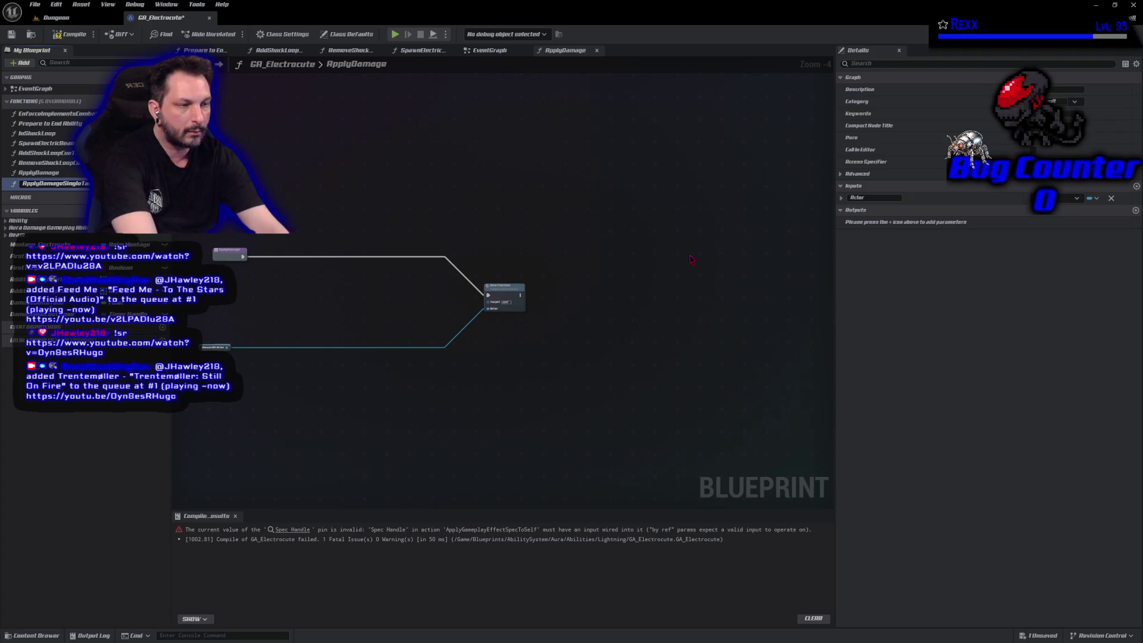
pyautogui.press('Return')
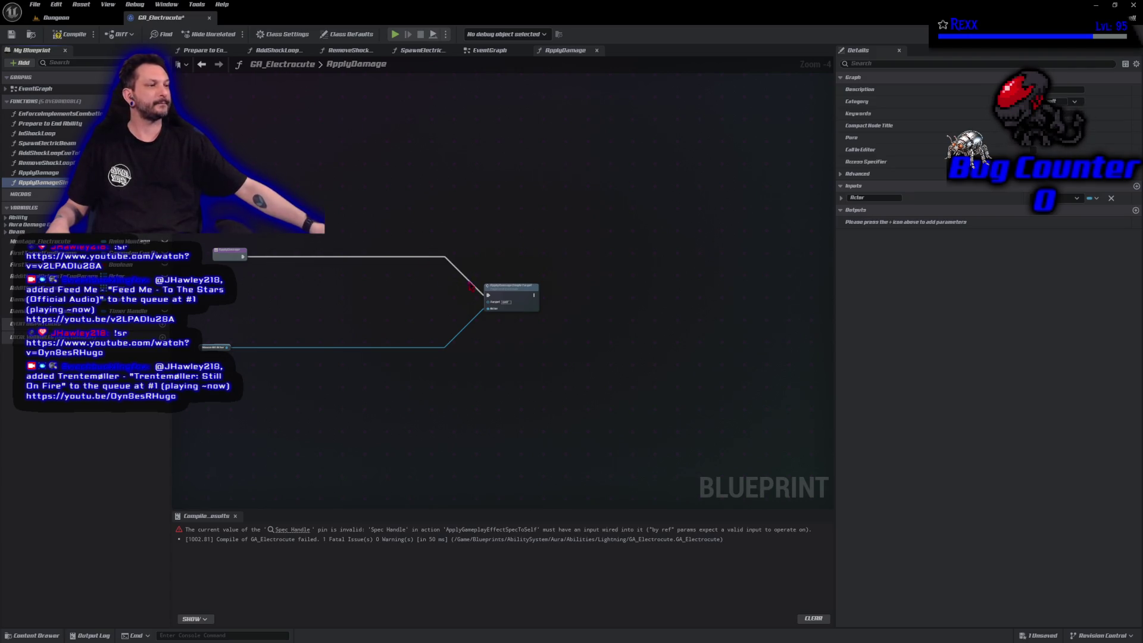
# Arrange the new call, plug Mouse Hit Actor into its Actor input and recompile.
pyautogui.moveTo(504, 288)
pyautogui.mouseDown()
pyautogui.moveTo(419, 241)
pyautogui.moveTo(290, 251)
pyautogui.mouseUp()
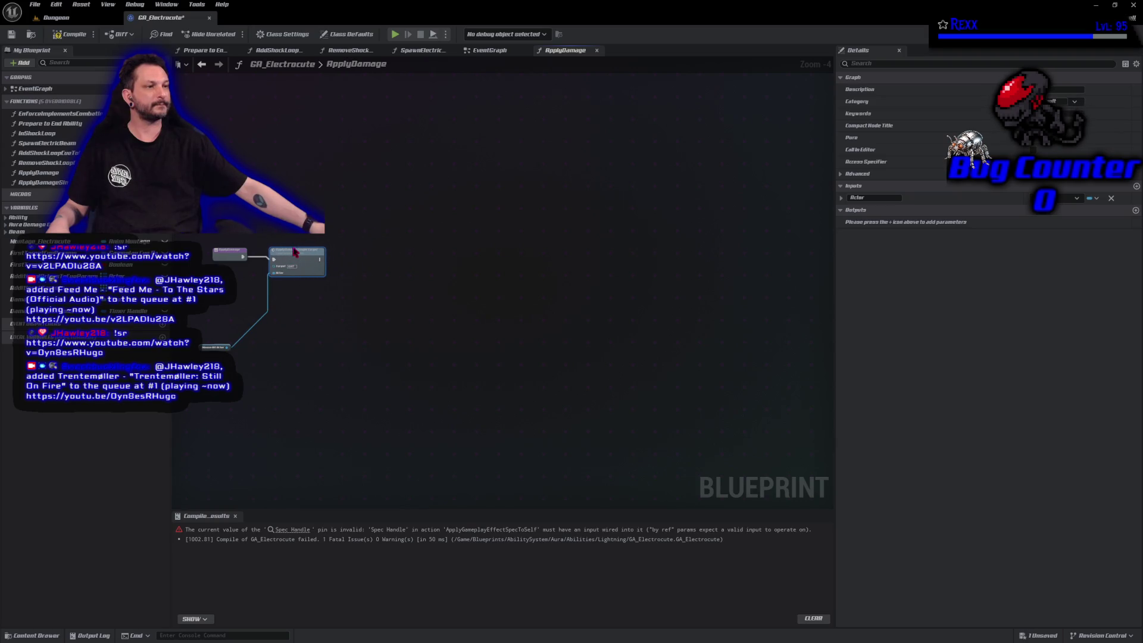
pyautogui.moveTo(216, 347); pyautogui.dragTo(229, 272)
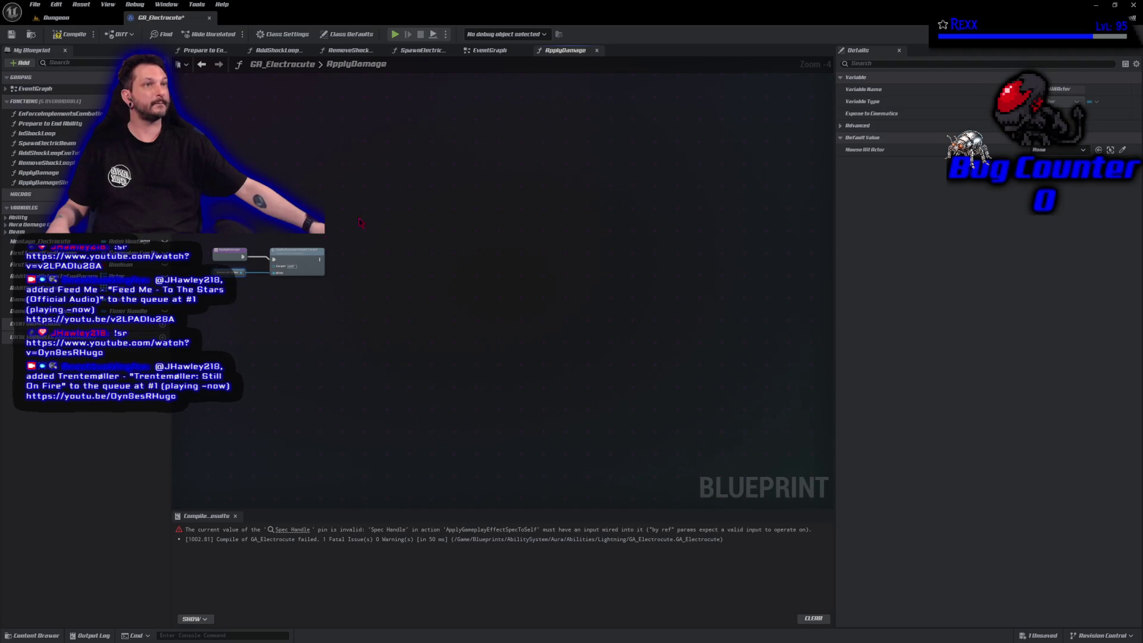
pyautogui.press('F7')
pyautogui.scroll(4, 249, 282)
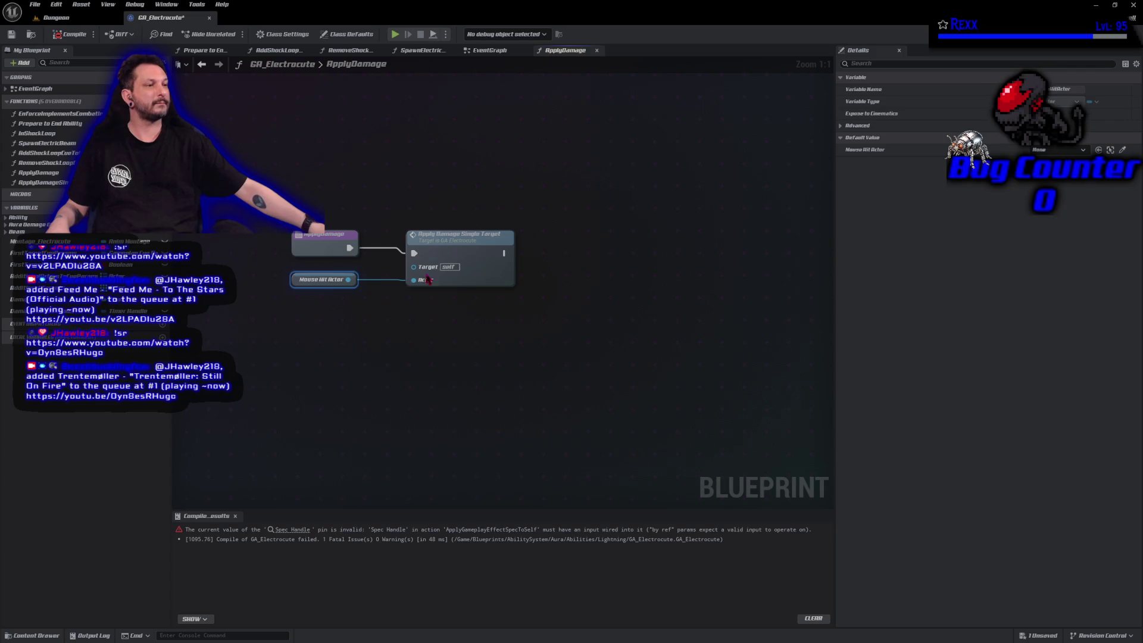
# Add a For Each Loop over Additional Targets that runs after Apply Damage Single Target.
pyautogui.click(18, 288)
pyautogui.moveTo(18, 288)
pyautogui.mouseDown()
pyautogui.moveTo(410, 327)
pyautogui.moveTo(573, 294)
pyautogui.mouseUp()
pyautogui.click(503, 326)
pyautogui.write('For each loo')
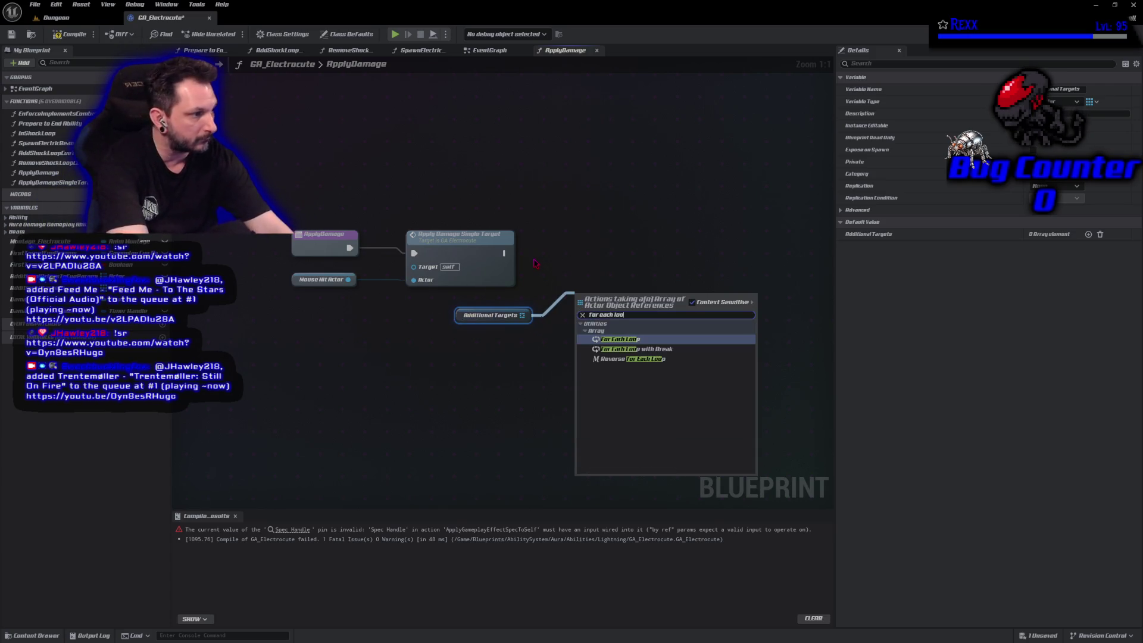
pyautogui.press('Return')
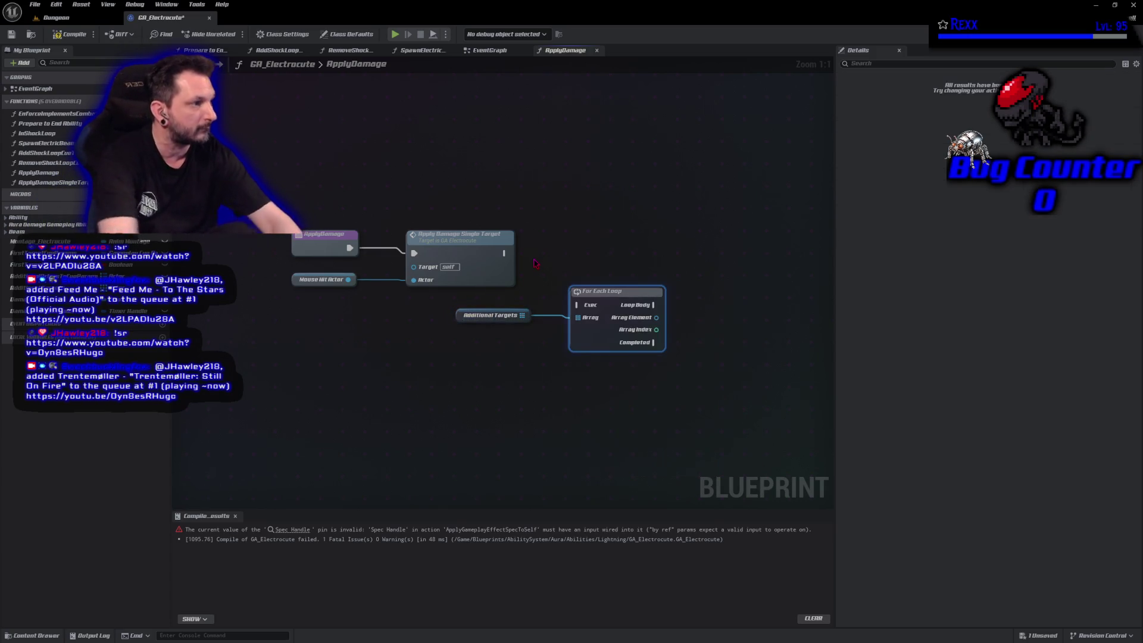
pyautogui.moveTo(504, 253)
pyautogui.mouseDown()
pyautogui.moveTo(573, 302)
pyautogui.moveTo(601, 301)
pyautogui.moveTo(588, 249)
pyautogui.mouseUp()
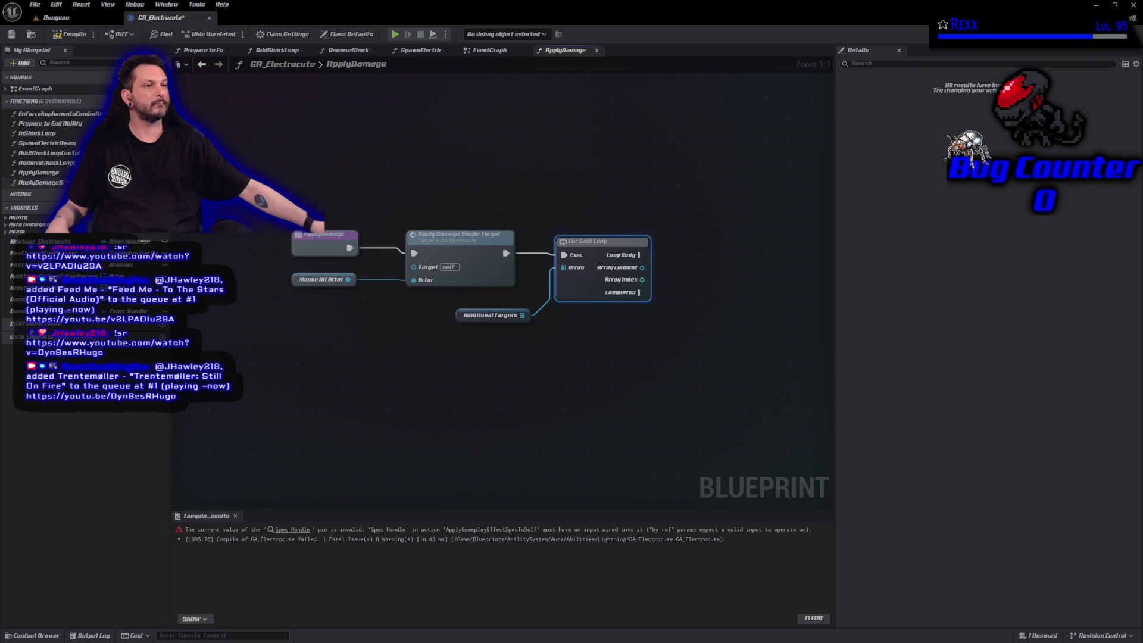
# Call Apply Damage Single Target in the Loop Body with Array Element as Actor, and compile.
pyautogui.click(418, 233)
pyautogui.moveTo(641, 255)
pyautogui.mouseDown()
pyautogui.moveTo(707, 268)
pyautogui.moveTo(737, 240)
pyautogui.mouseUp()
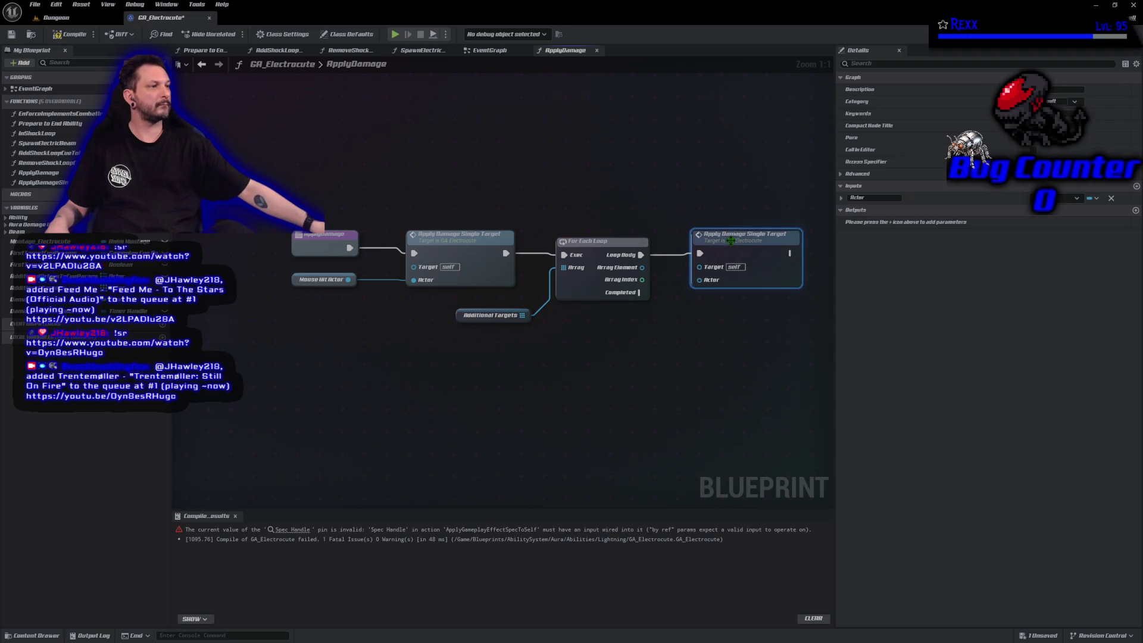
pyautogui.moveTo(642, 268); pyautogui.dragTo(701, 288)
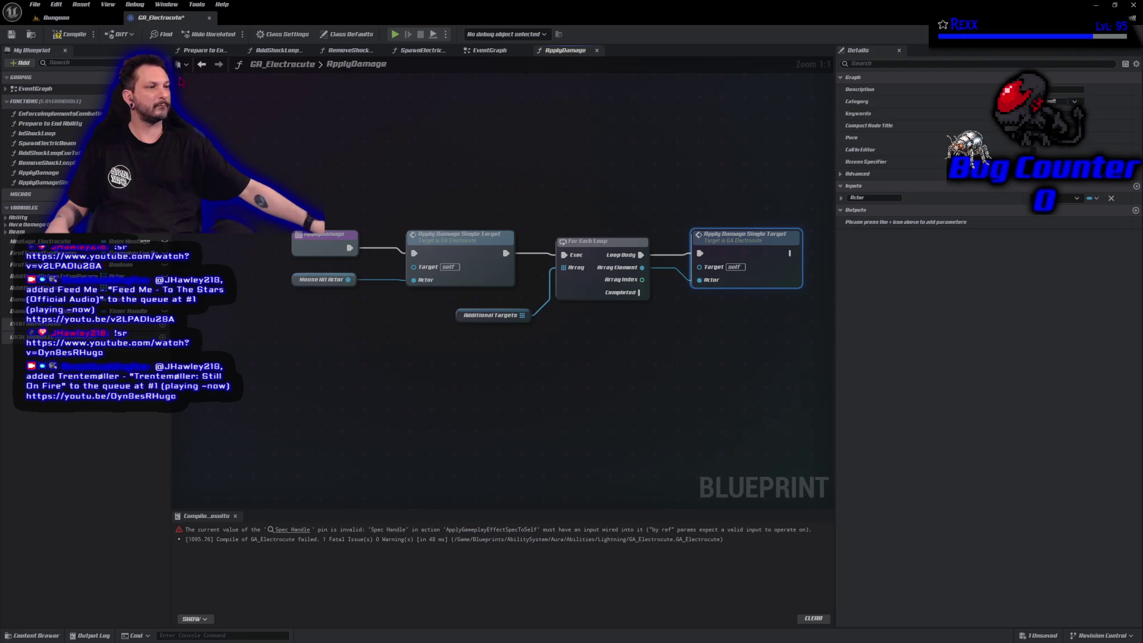
pyautogui.click(72, 36)
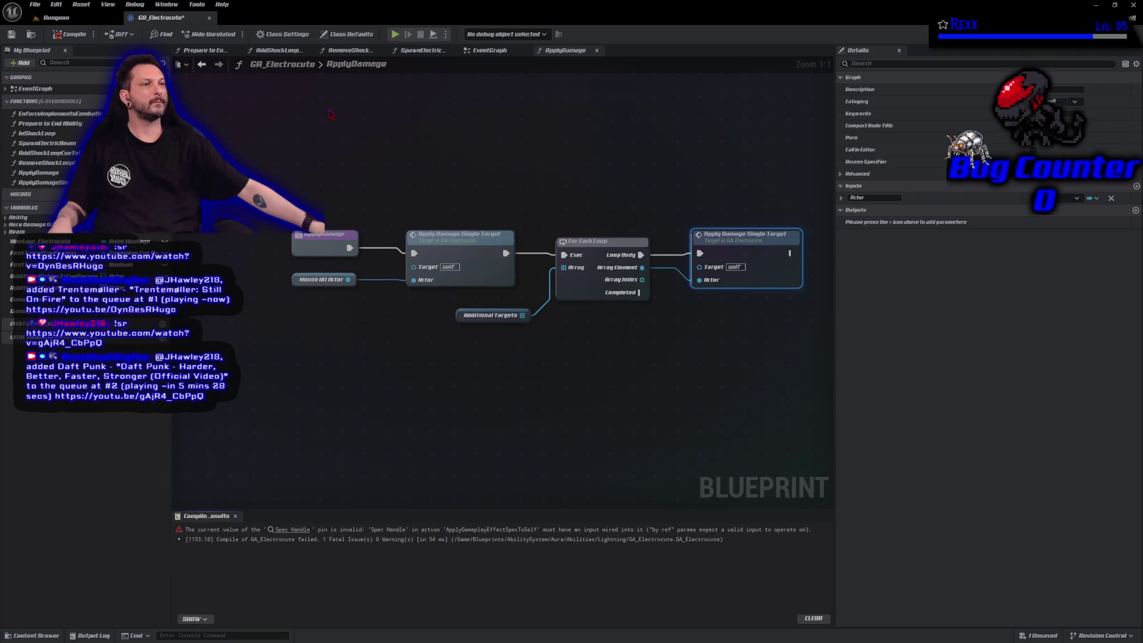
pyautogui.click(502, 50)
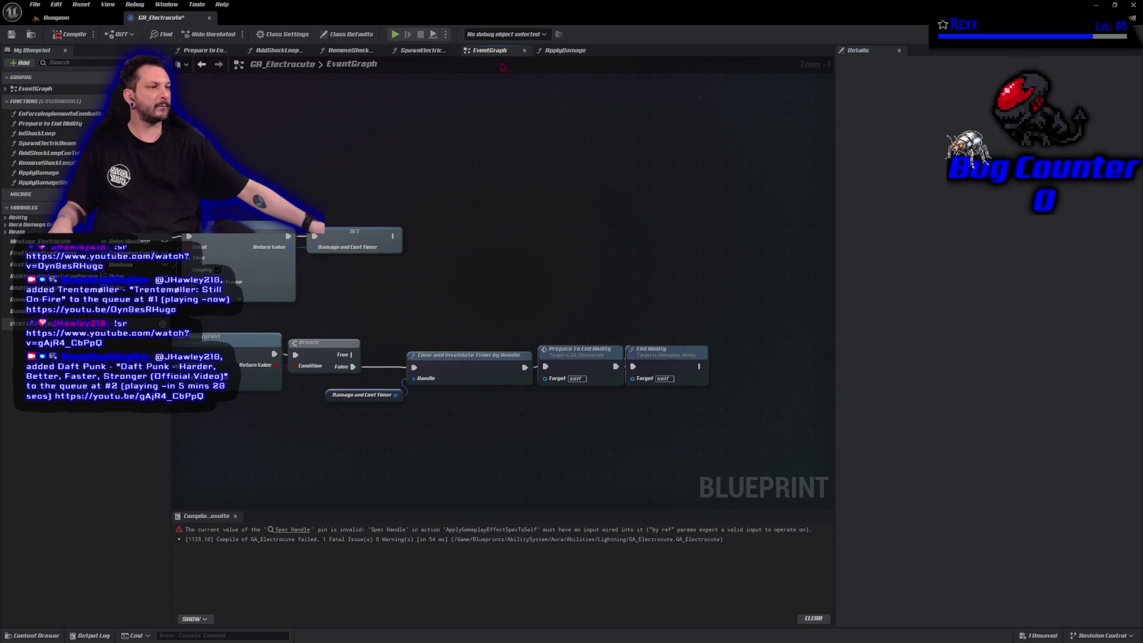
# Add an Apply Damage call on the Branch's True path in the EventGraph and recompile.
pyautogui.moveTo(430, 287)
pyautogui.mouseDown()
pyautogui.moveTo(546, 274)
pyautogui.moveTo(449, 291)
pyautogui.mouseUp()
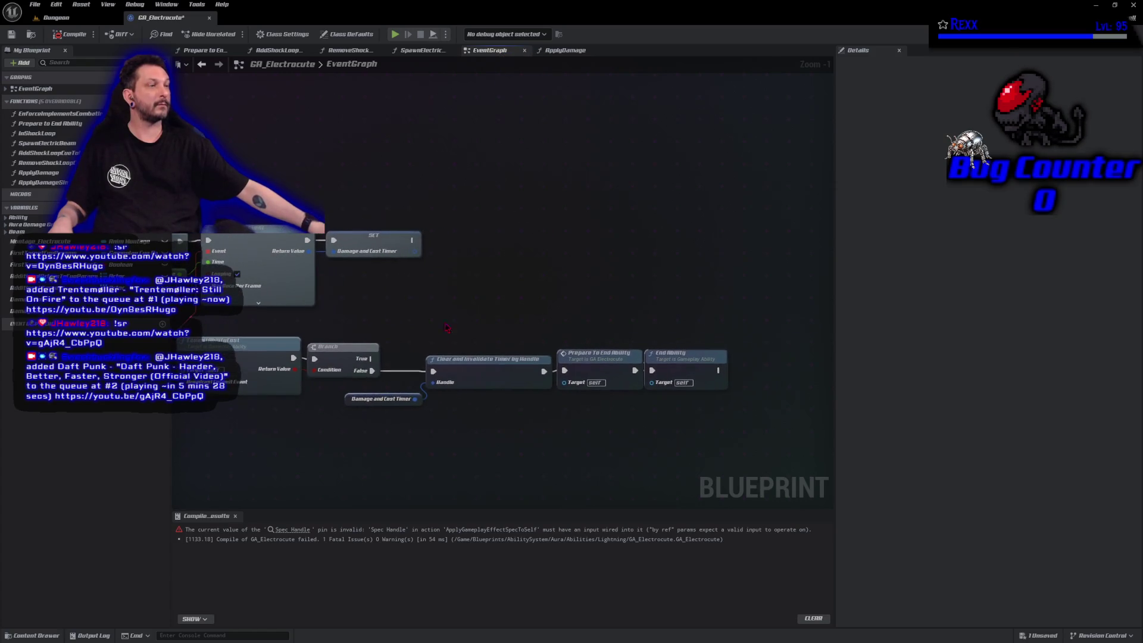
pyautogui.moveTo(370, 359)
pyautogui.mouseDown()
pyautogui.moveTo(415, 360)
pyautogui.moveTo(402, 331)
pyautogui.moveTo(423, 306)
pyautogui.mouseUp()
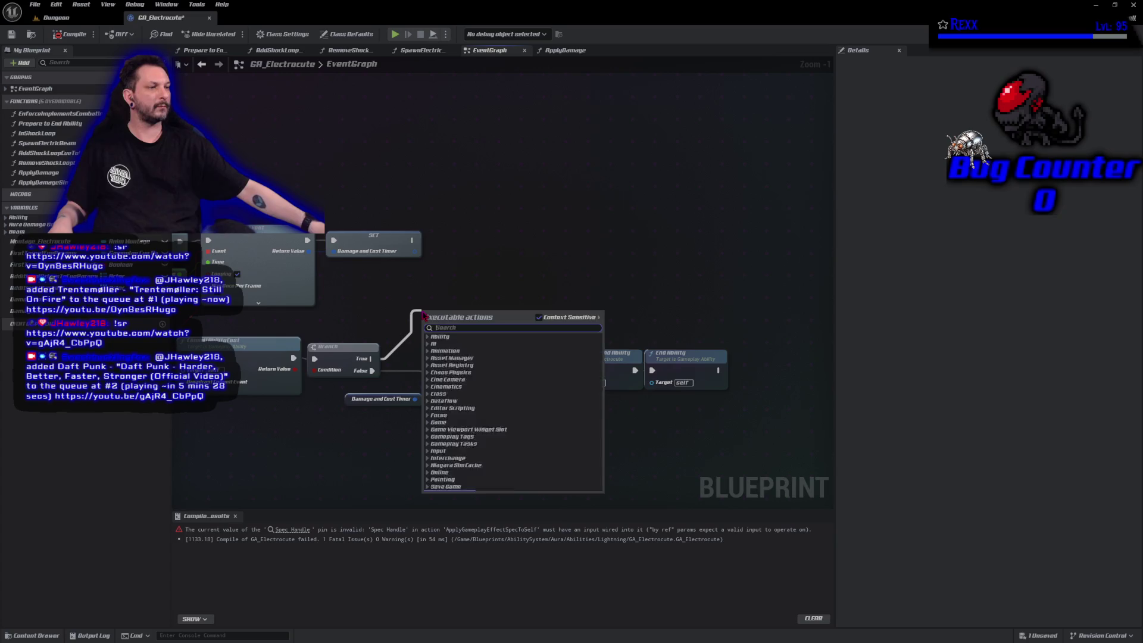
pyautogui.write('appl')
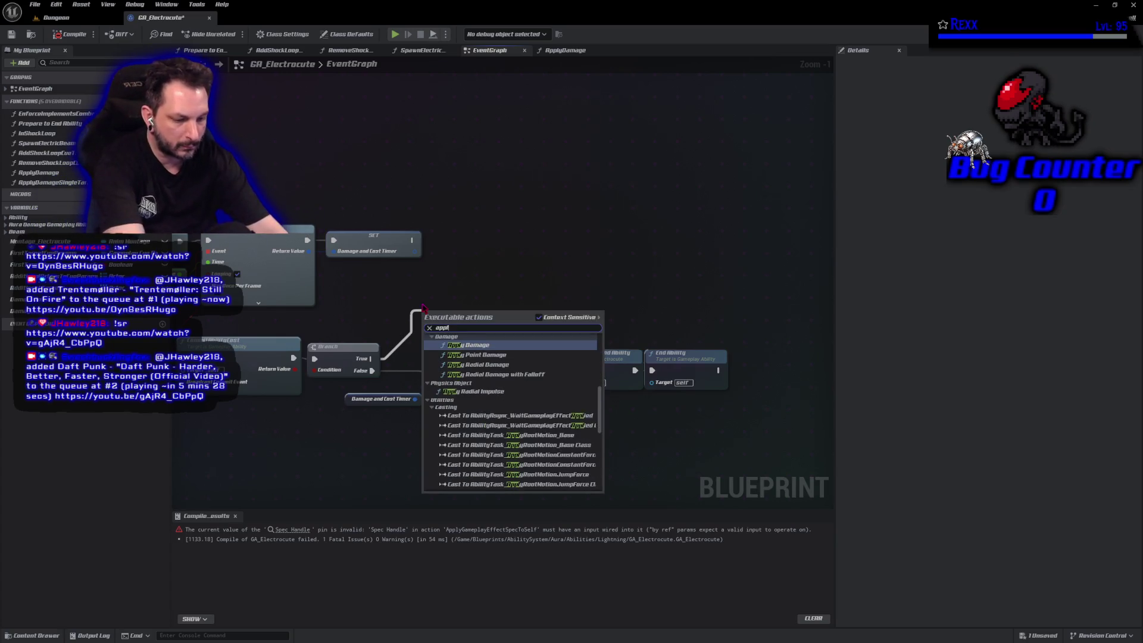
pyautogui.write('y damage')
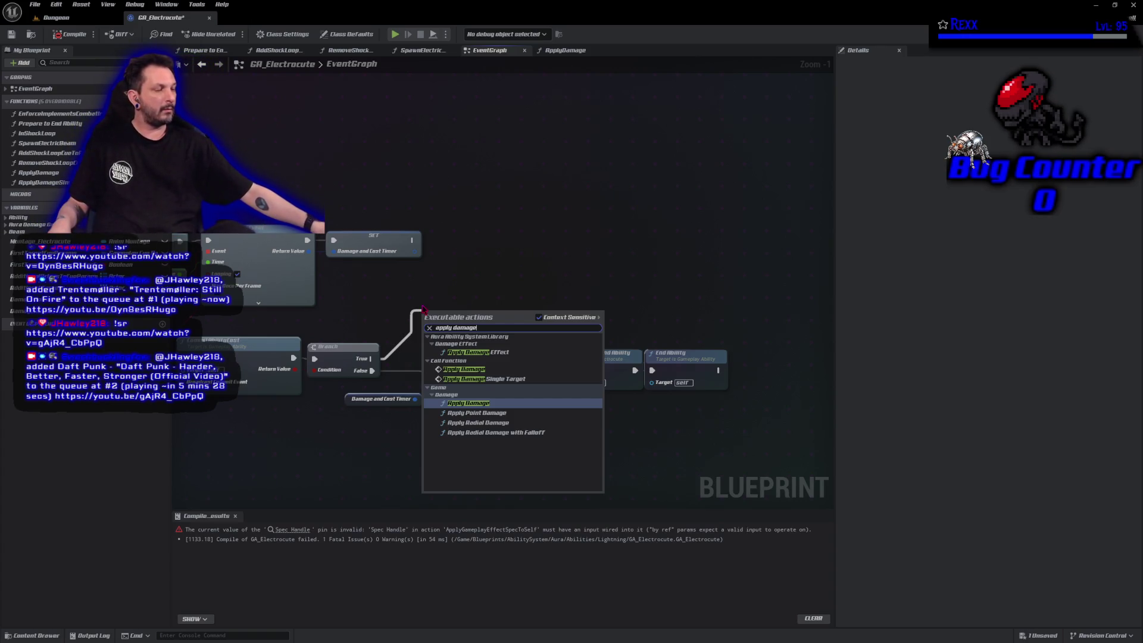
pyautogui.click(485, 375)
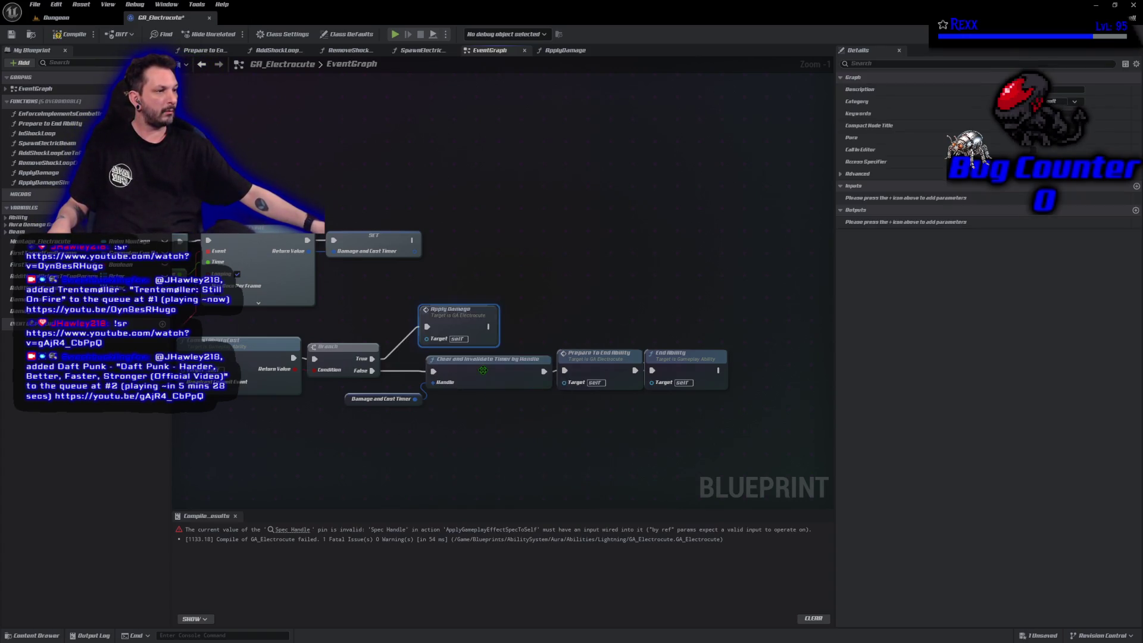
pyautogui.moveTo(458, 331); pyautogui.dragTo(464, 318)
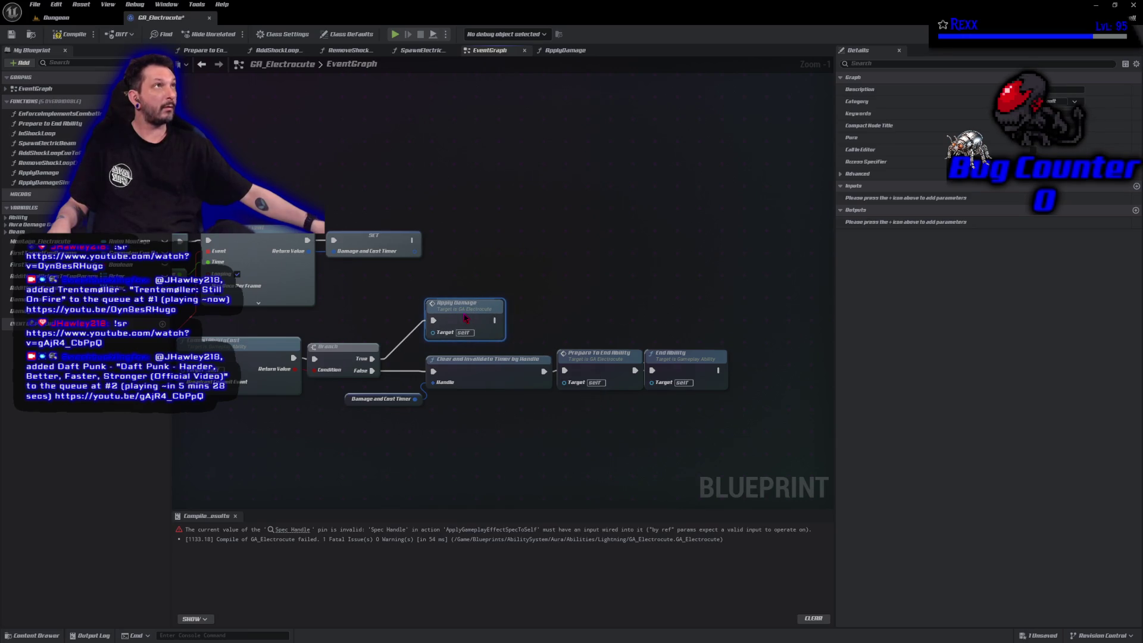
pyautogui.click(70, 34)
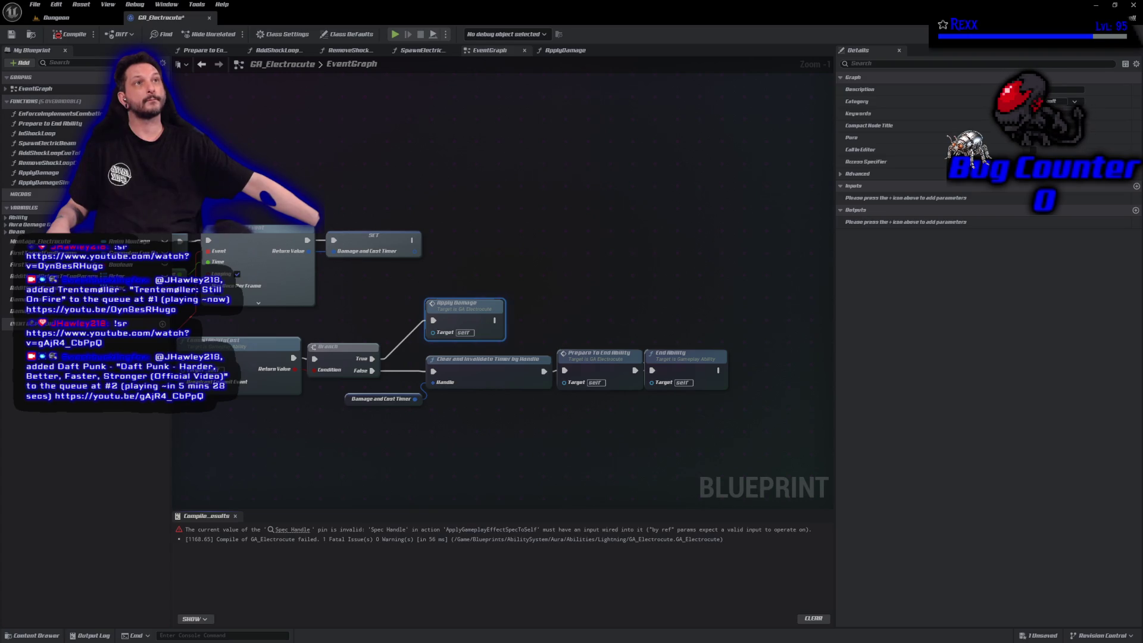
# Make the Target Dead variable a Boolean and compile.
pyautogui.click(18, 322)
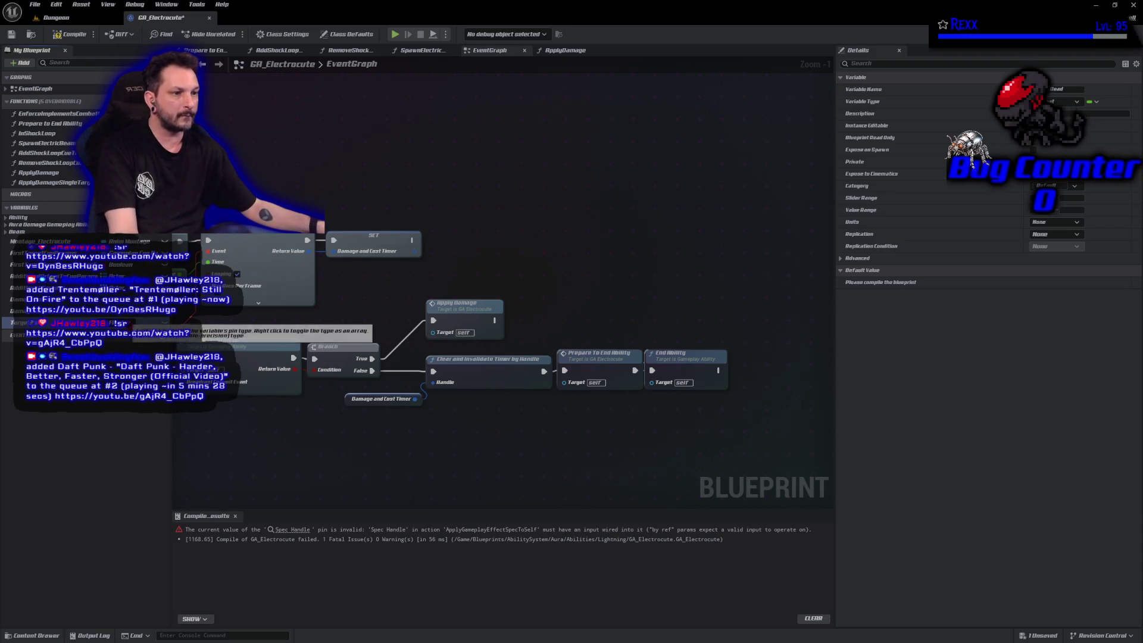
pyautogui.click(164, 323)
pyautogui.click(104, 410)
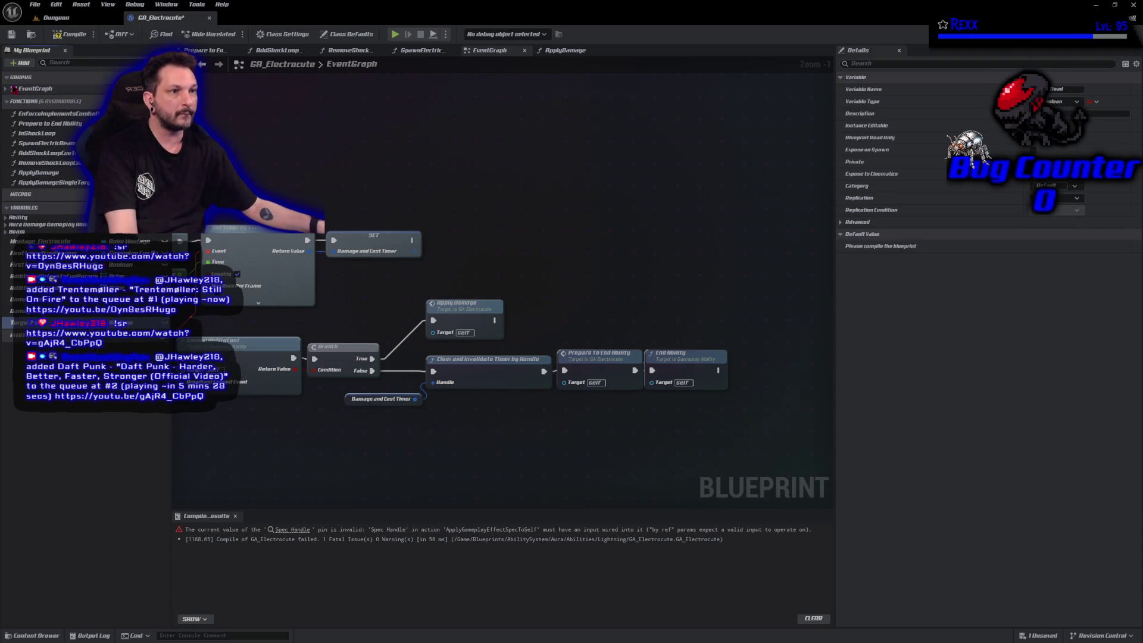
pyautogui.click(70, 34)
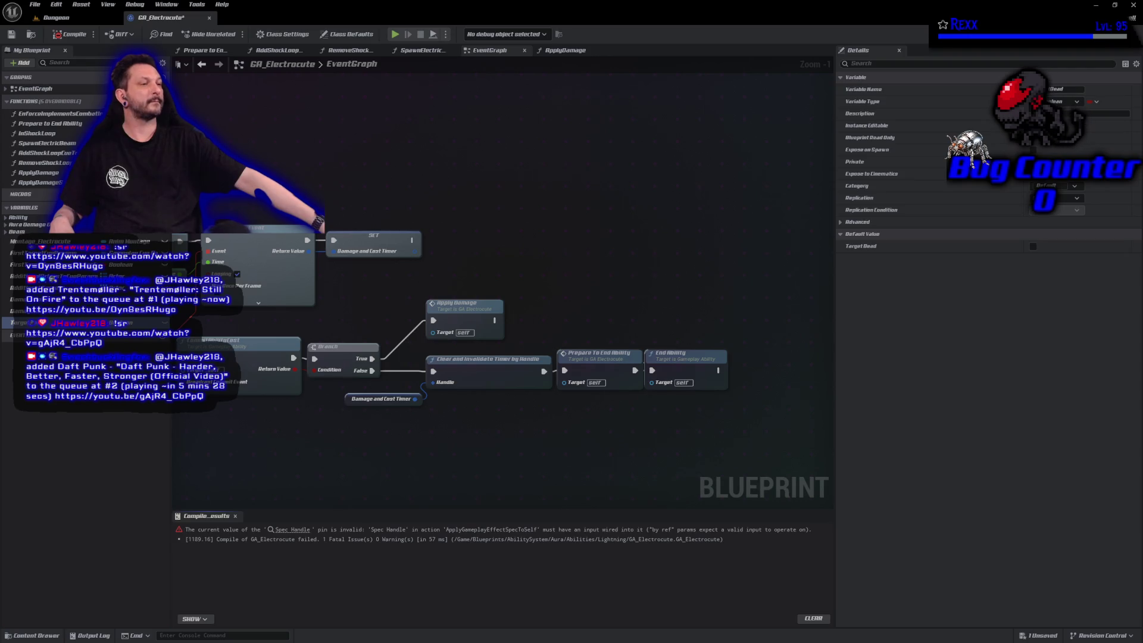
# Place a Target Dead getter in the EventGraph, removing a mistakenly added setter.
pyautogui.moveTo(460, 312); pyautogui.dragTo(528, 293)
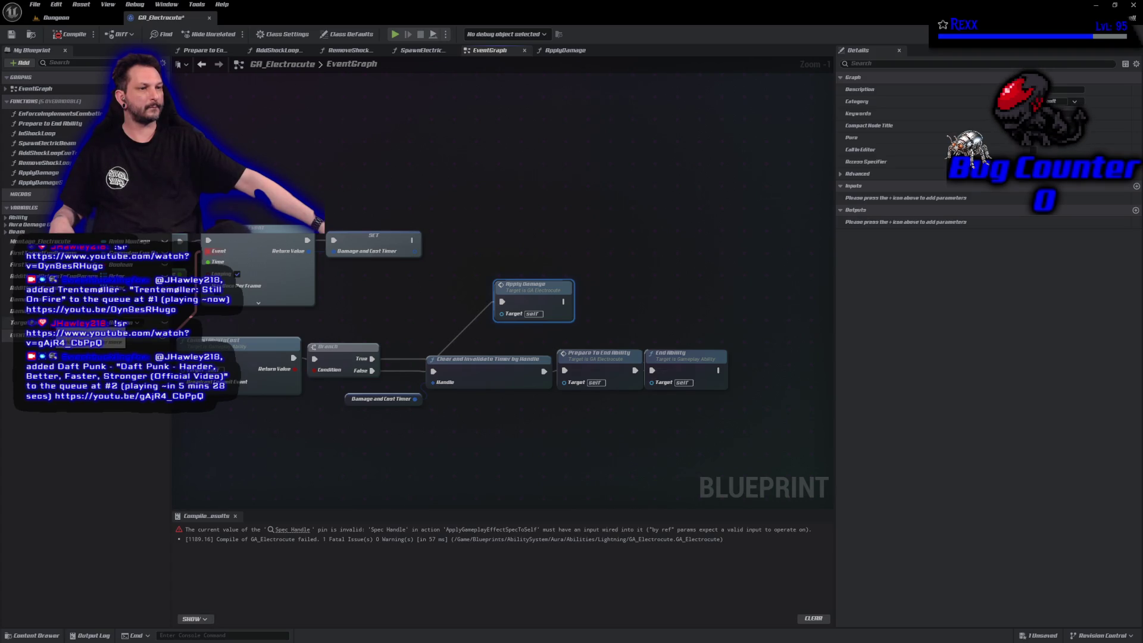
pyautogui.moveTo(24, 322)
pyautogui.keyDown('alt'); pyautogui.mouseDown()
pyautogui.moveTo(429, 369)
pyautogui.moveTo(443, 363)
pyautogui.moveTo(431, 313)
pyautogui.mouseUp(); pyautogui.keyUp('alt')
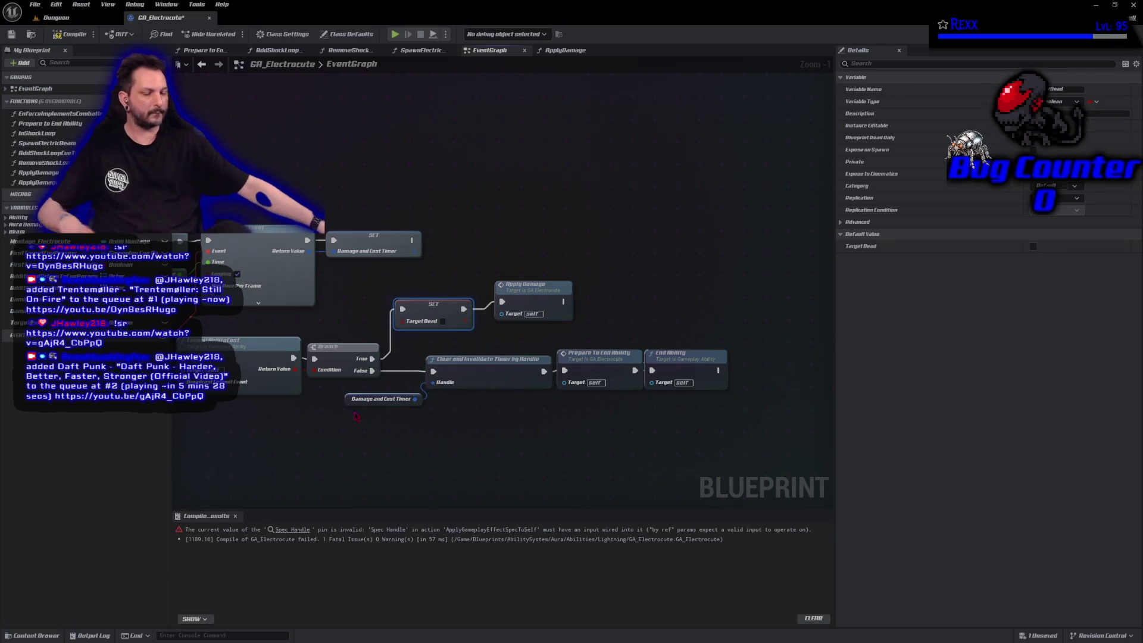
pyautogui.hotkey('ctrl', 'z')
pyautogui.hotkey('ctrl', 'z')
pyautogui.click(24, 310)
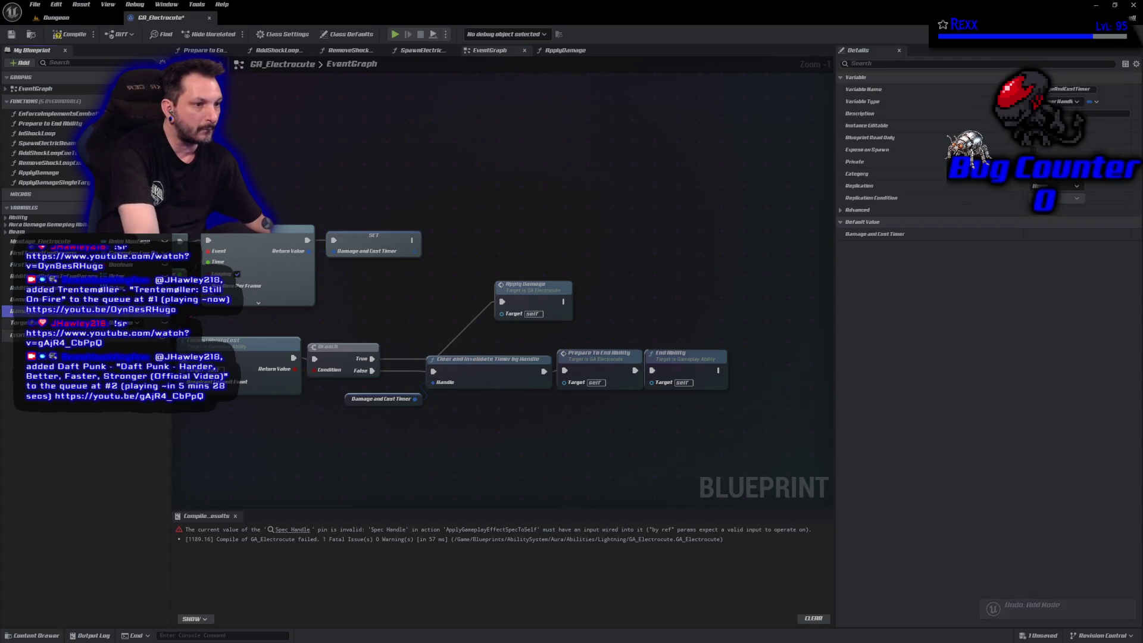
pyautogui.click(24, 322)
pyautogui.moveTo(24, 322)
pyautogui.mouseDown()
pyautogui.moveTo(382, 324)
pyautogui.moveTo(370, 314)
pyautogui.mouseUp()
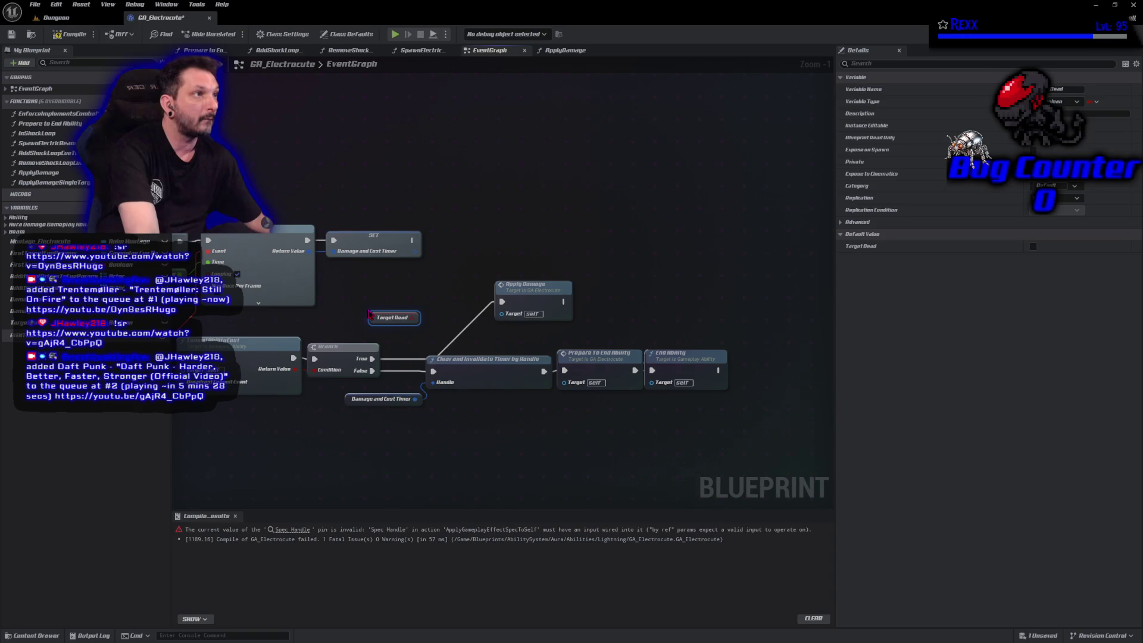
# Convert Target Dead to a validated get fed by Branch True, with True leading to timer clearing.
pyautogui.rightClick(375, 318)
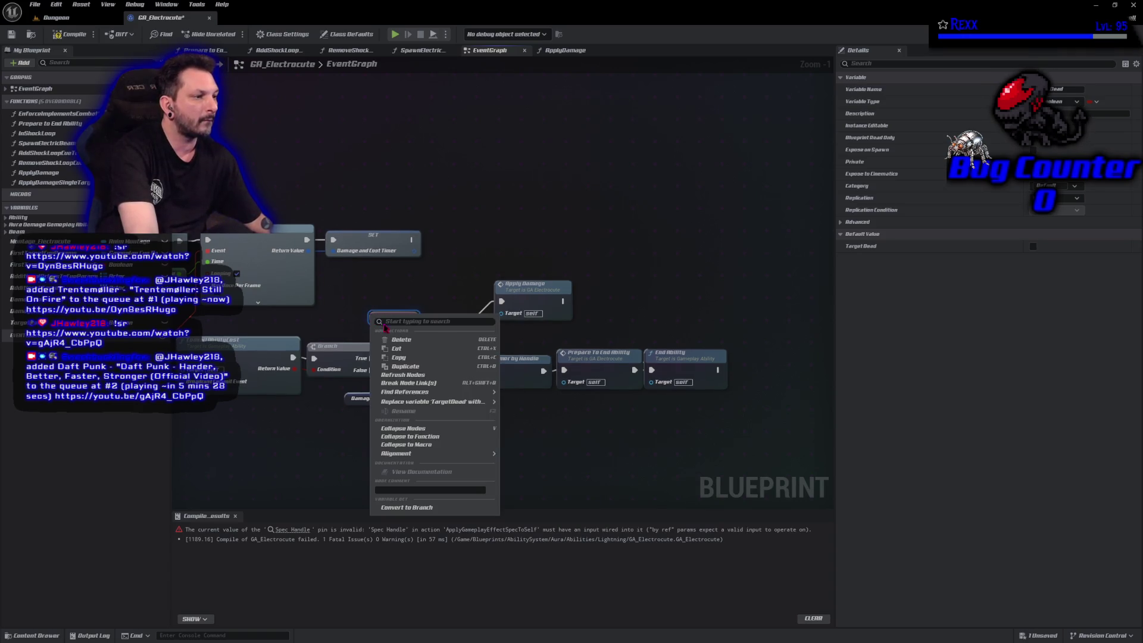
pyautogui.click(420, 508)
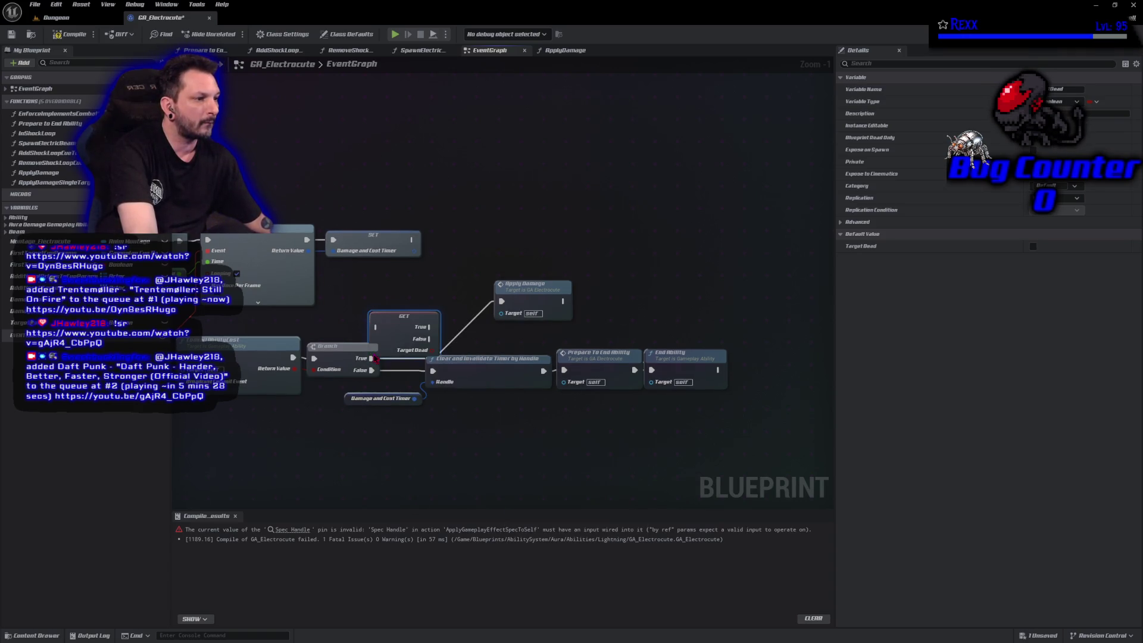
pyautogui.moveTo(370, 358)
pyautogui.mouseDown()
pyautogui.moveTo(375, 327)
pyautogui.moveTo(499, 305)
pyautogui.mouseUp()
pyautogui.click(72, 34)
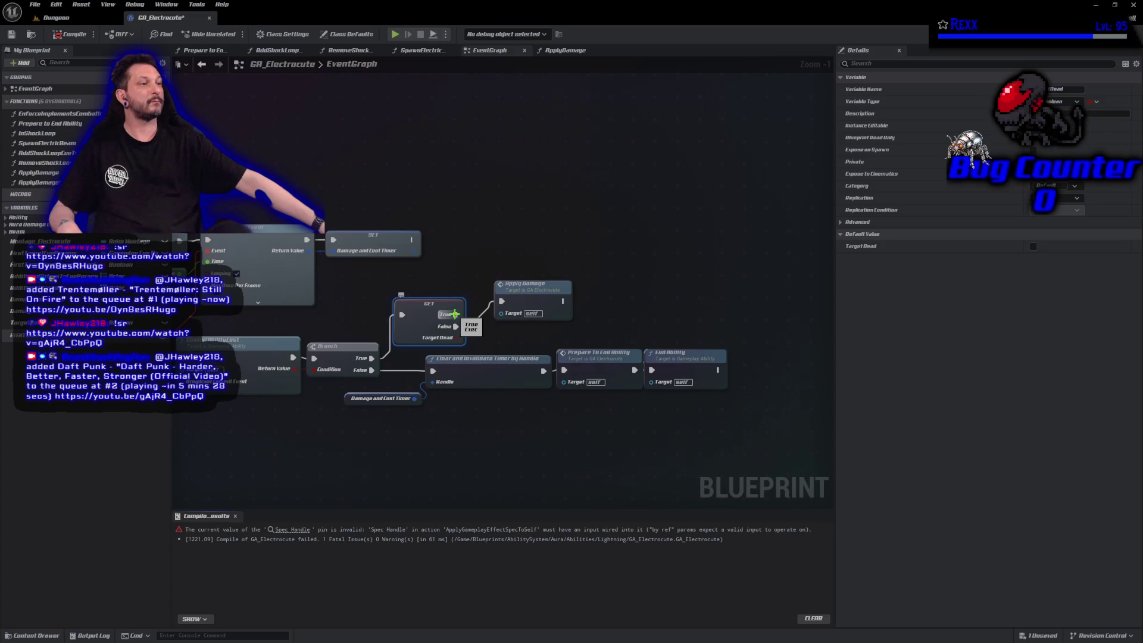
pyautogui.moveTo(454, 314); pyautogui.dragTo(433, 370)
pyautogui.click(70, 34)
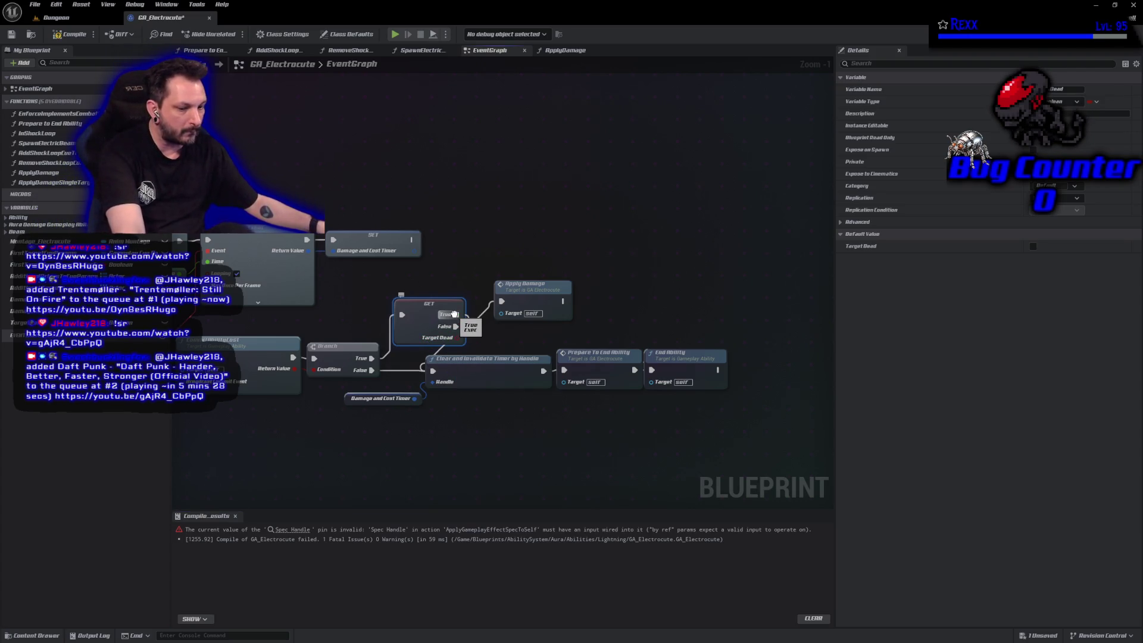
pyautogui.moveTo(403, 457); pyautogui.dragTo(662, 381)
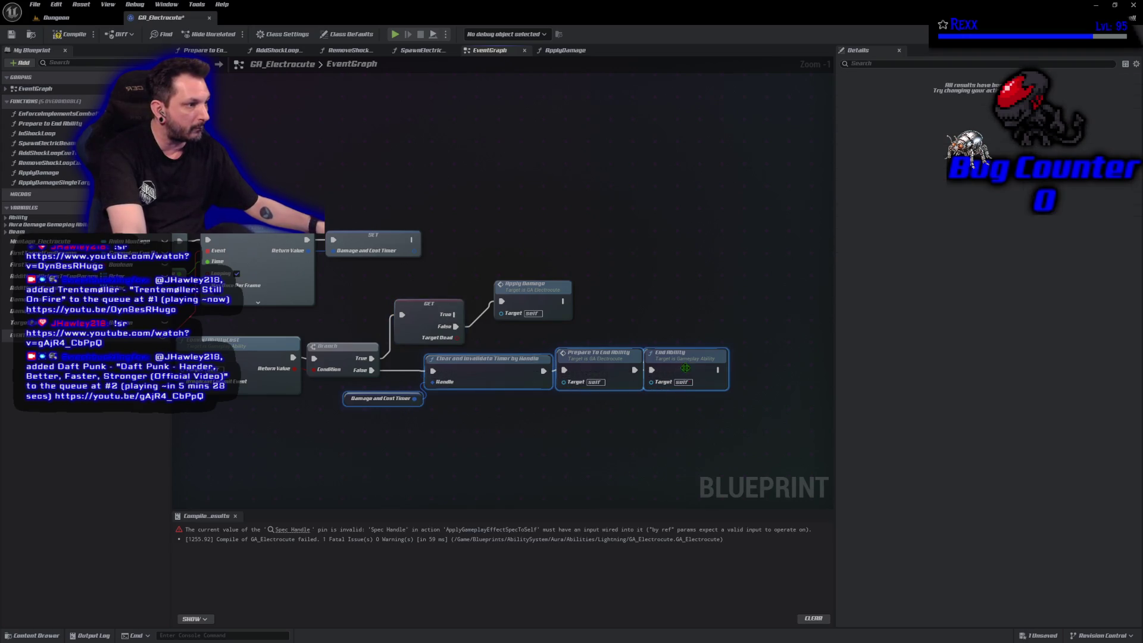
# Collapse the timer, Prepare To End and End Ability nodes into a Clear Timer and End Ability function.
pyautogui.rightClick(685, 370)
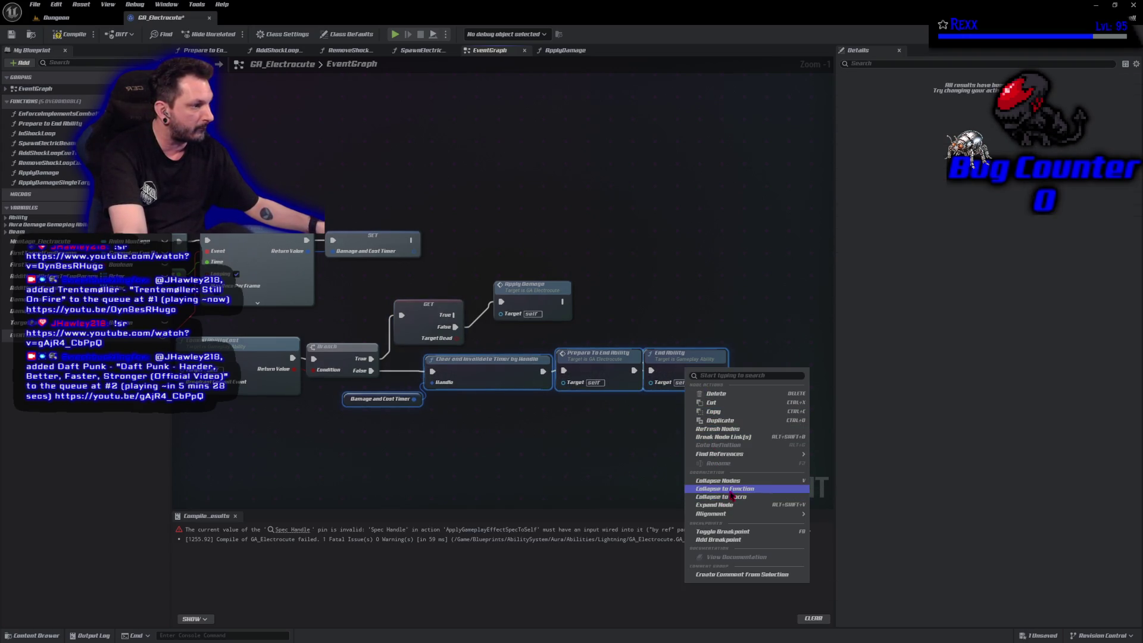
pyautogui.click(722, 488)
pyautogui.write('ClearTimerAndEndAbili')
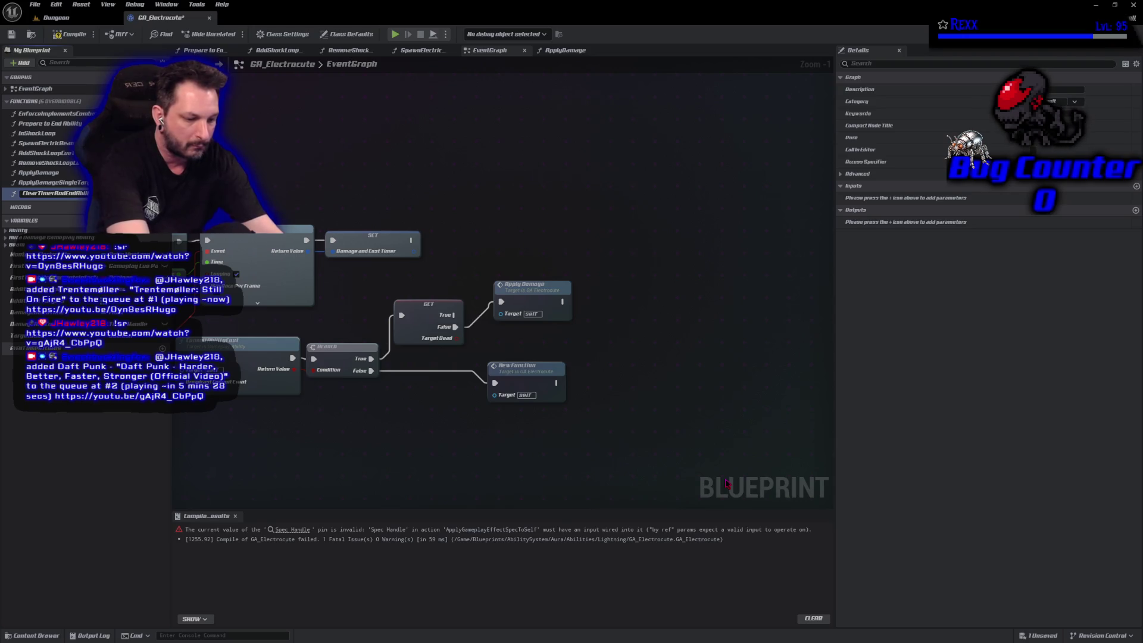
pyautogui.press('Return')
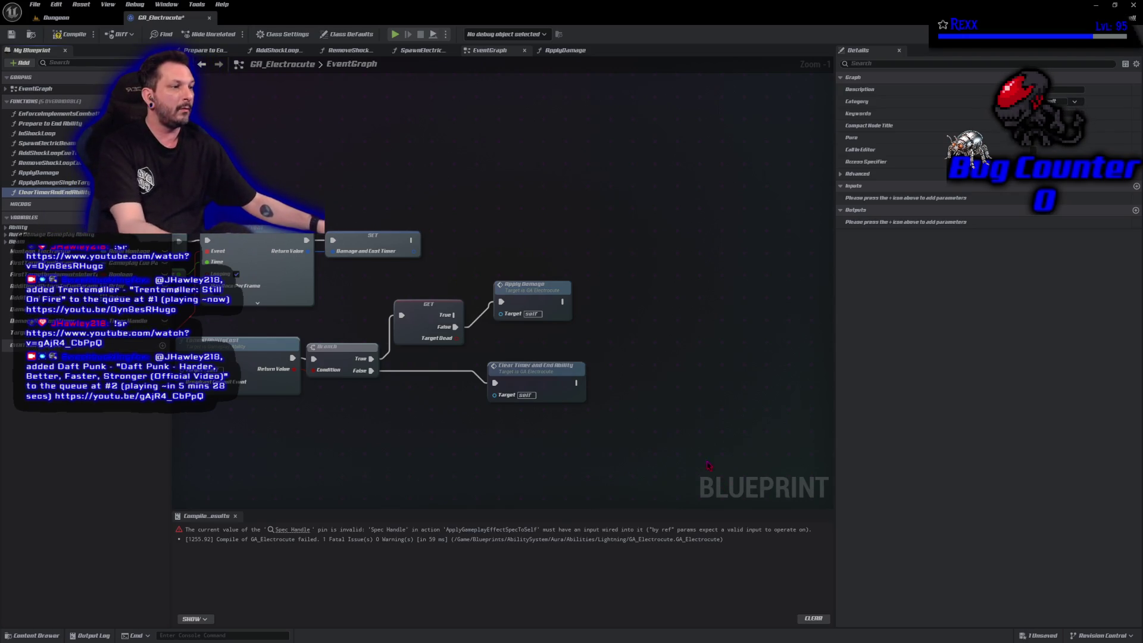
# Add a second Clear Timer and End Ability call beside Apply Damage, compile and save.
pyautogui.moveTo(55, 194)
pyautogui.mouseDown()
pyautogui.moveTo(384, 322)
pyautogui.moveTo(517, 315)
pyautogui.mouseUp()
pyautogui.moveTo(584, 324)
pyautogui.mouseDown()
pyautogui.moveTo(553, 250)
pyautogui.moveTo(560, 321)
pyautogui.moveTo(548, 330)
pyautogui.mouseUp()
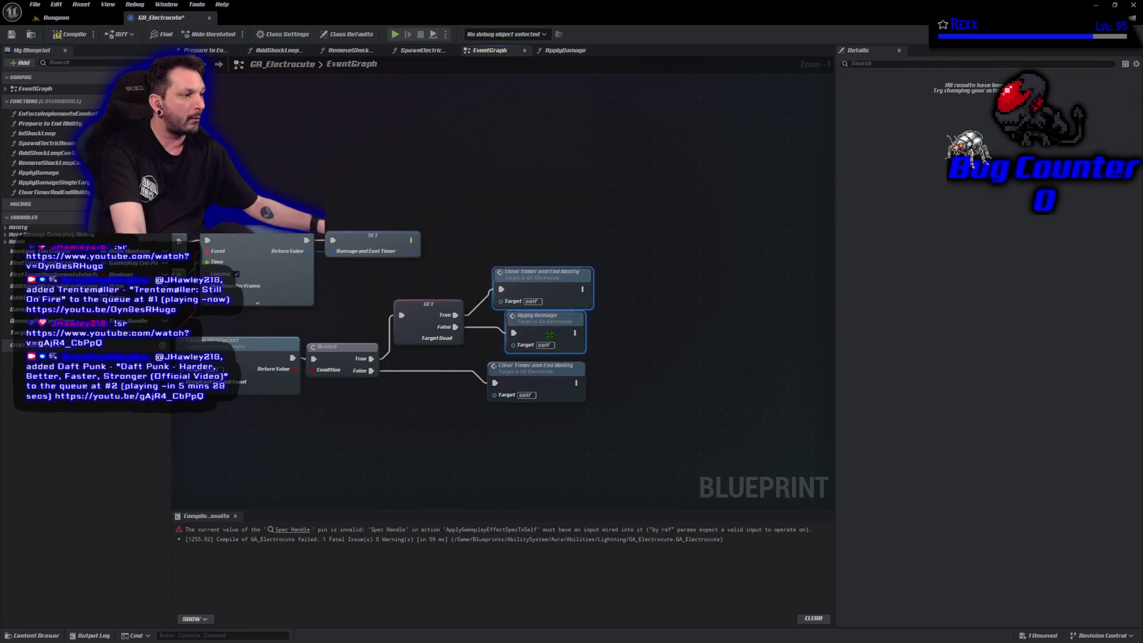
pyautogui.moveTo(545, 370); pyautogui.dragTo(457, 389)
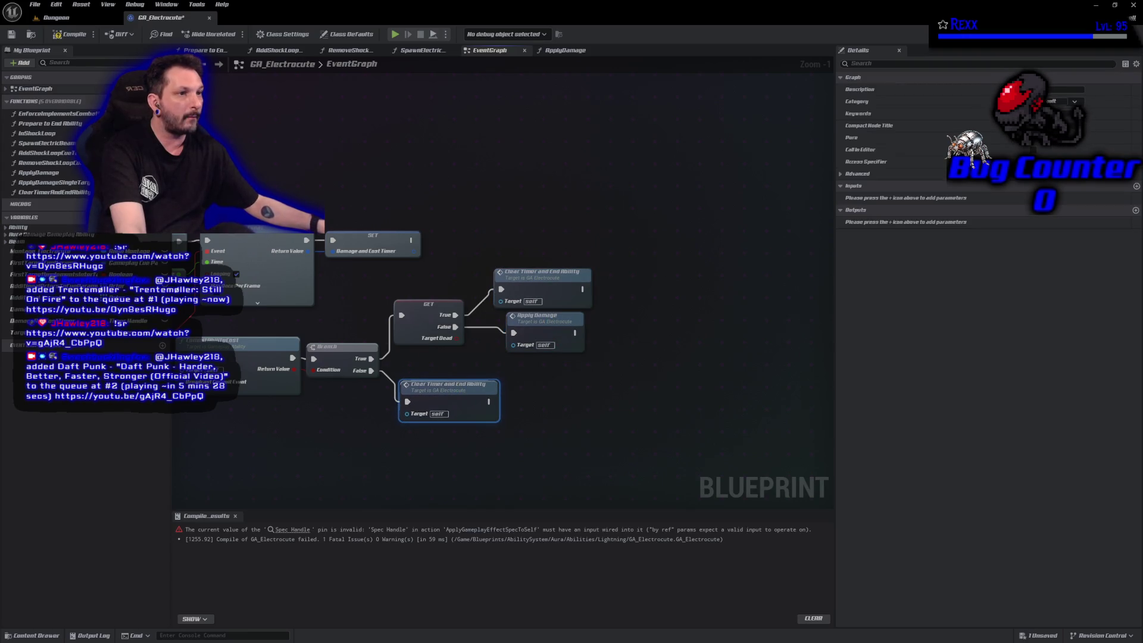
pyautogui.click(70, 36)
pyautogui.click(338, 485)
pyautogui.hotkey('ctrl', 's')
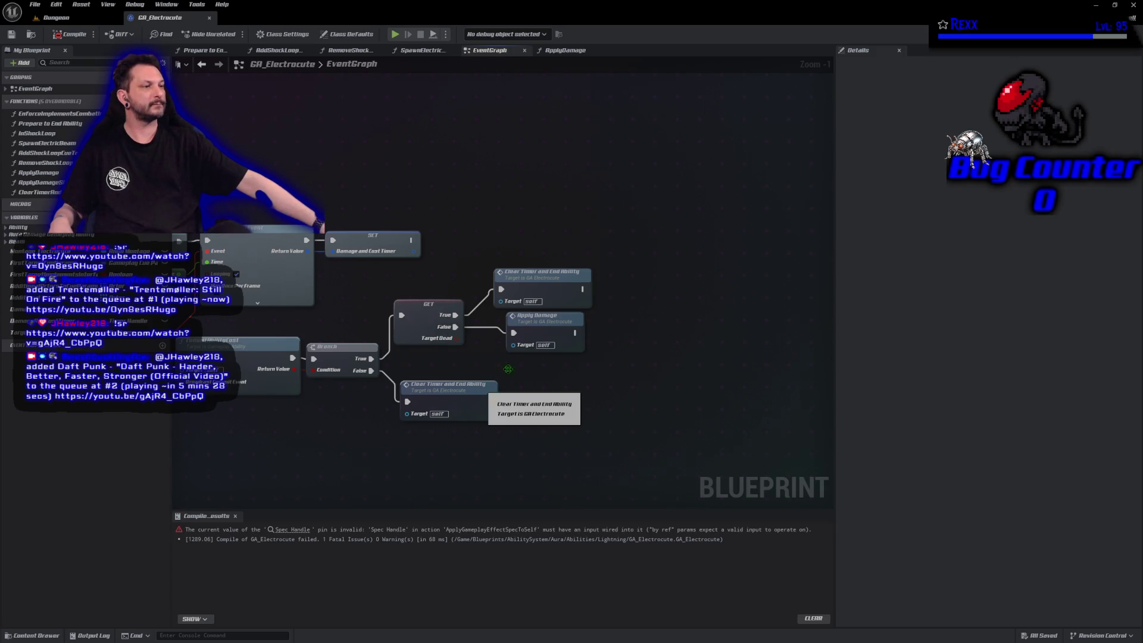
# In ApplyDamageSingleTarget, feed Assign Tag Set by Caller Magnitude's Return Value into Spec Handle and compile.
pyautogui.doubleClick(537, 336)
pyautogui.doubleClick(750, 269)
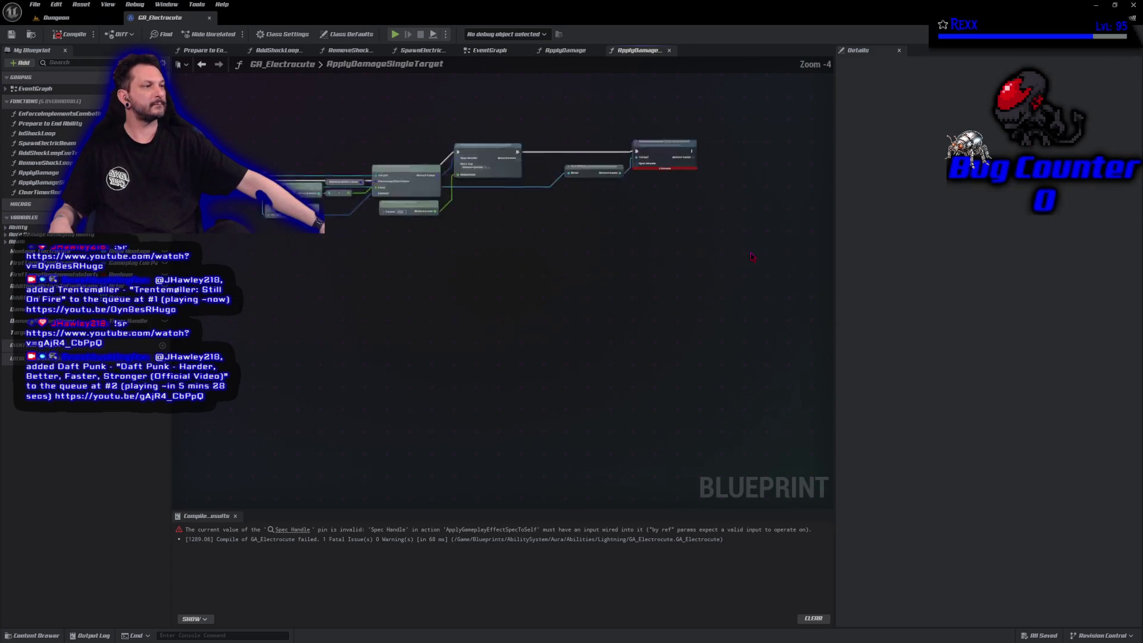
pyautogui.moveTo(481, 328); pyautogui.dragTo(727, 319)
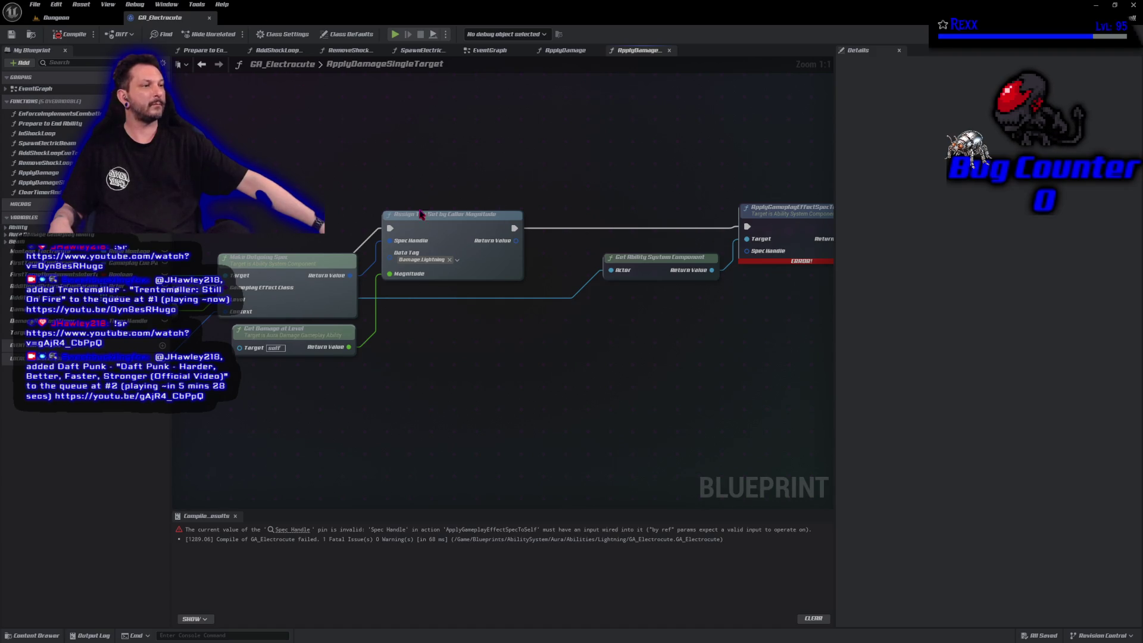
pyautogui.moveTo(515, 240)
pyautogui.mouseDown()
pyautogui.moveTo(685, 279)
pyautogui.moveTo(747, 251)
pyautogui.mouseUp()
pyautogui.click(70, 34)
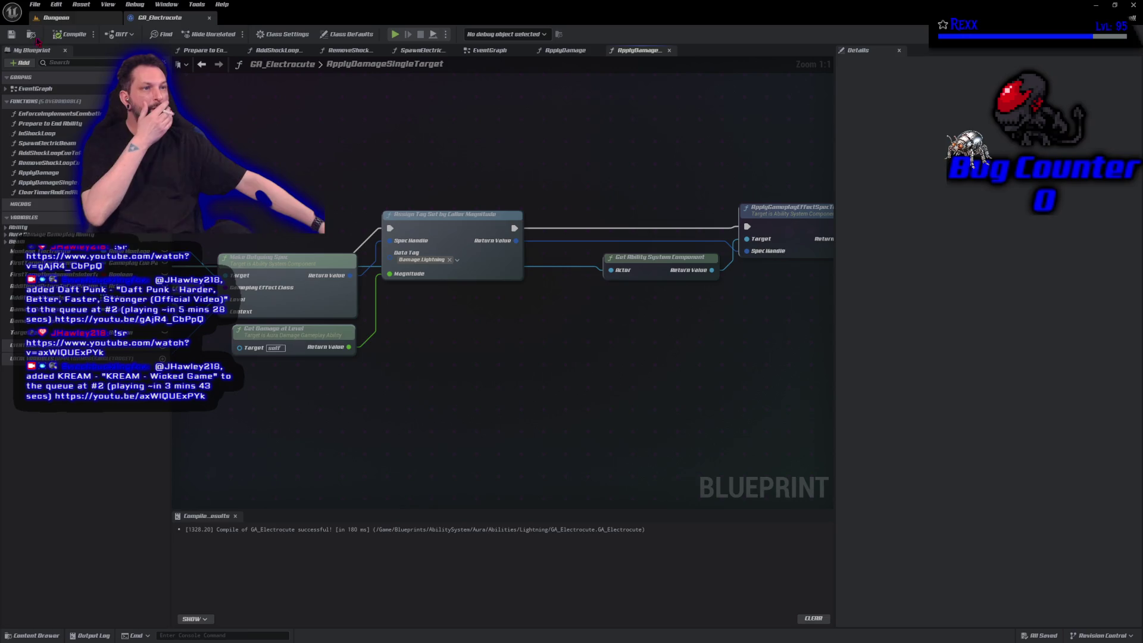
pyautogui.click(57, 17)
# Play the Dungeon level twice, casting the lightning at the goblins each time.
pyautogui.click(226, 34)
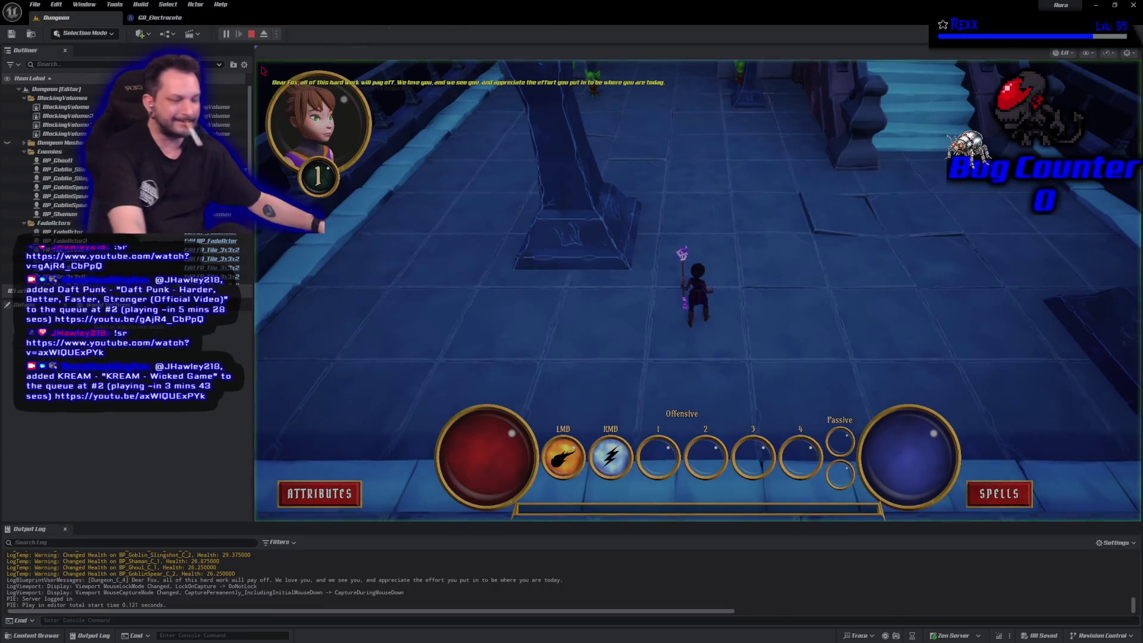
pyautogui.click(597, 215)
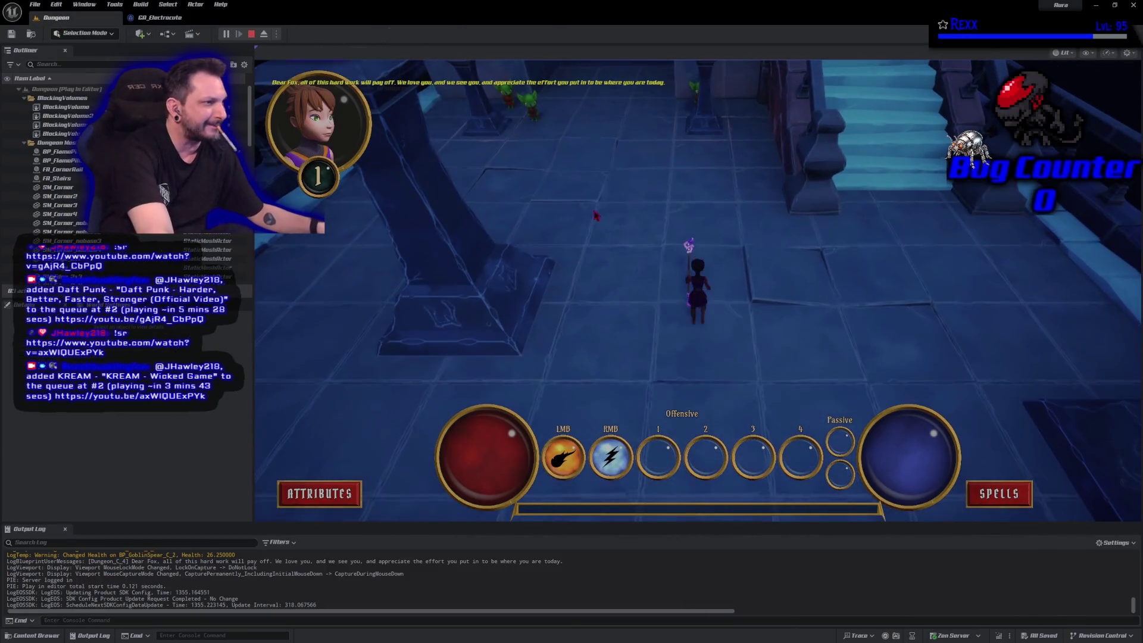
pyautogui.rightClick(529, 106)
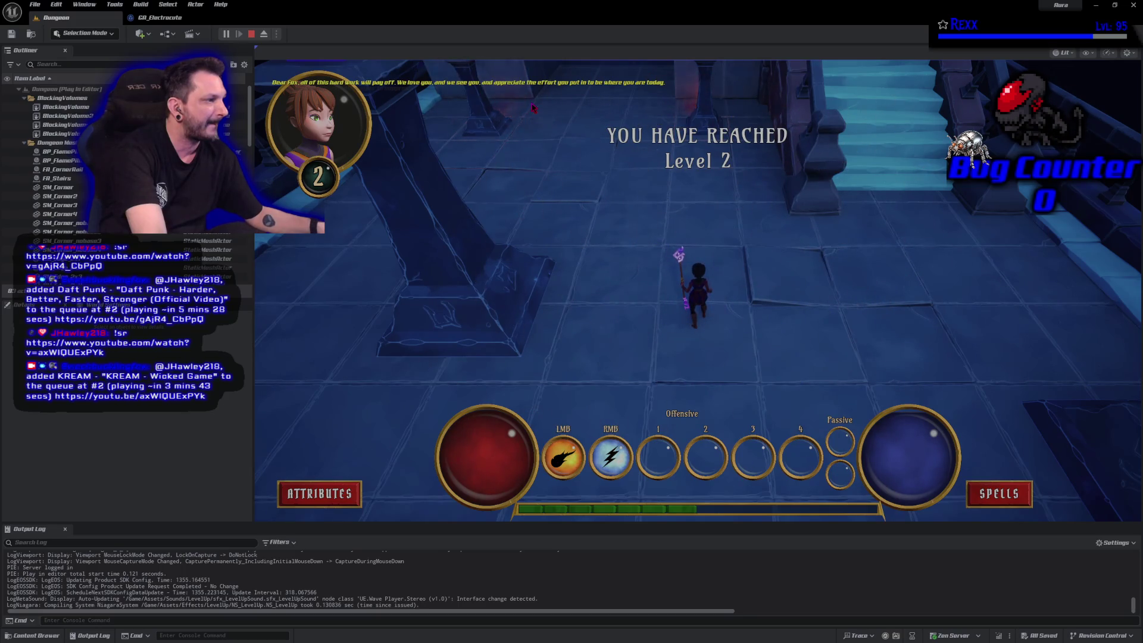
pyautogui.press('Escape')
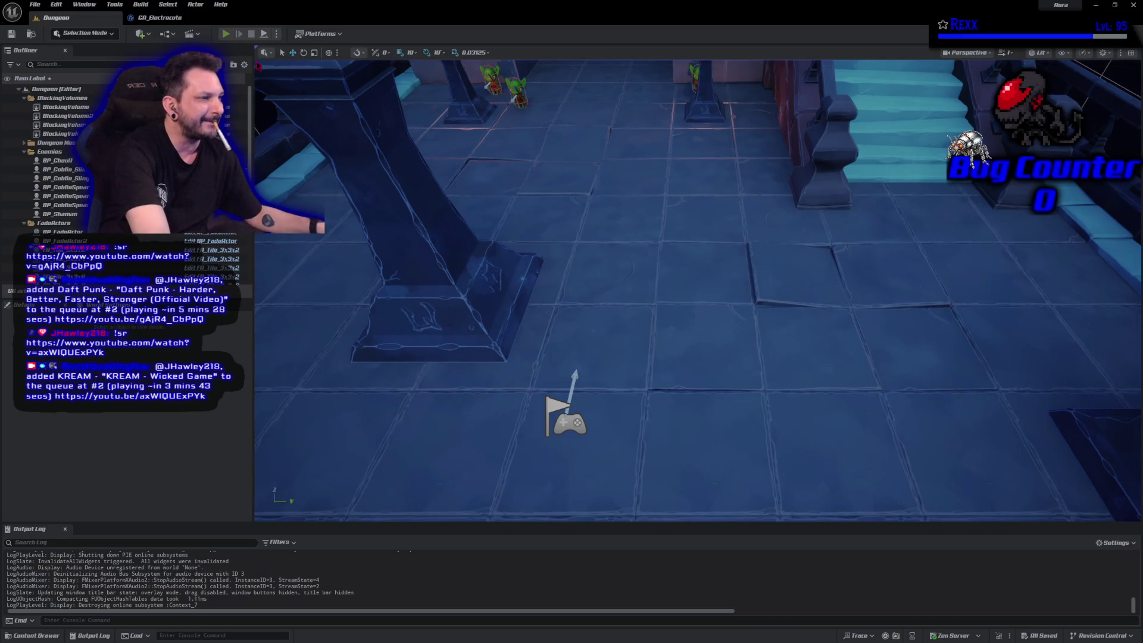
pyautogui.click(227, 33)
pyautogui.rightClick(527, 116)
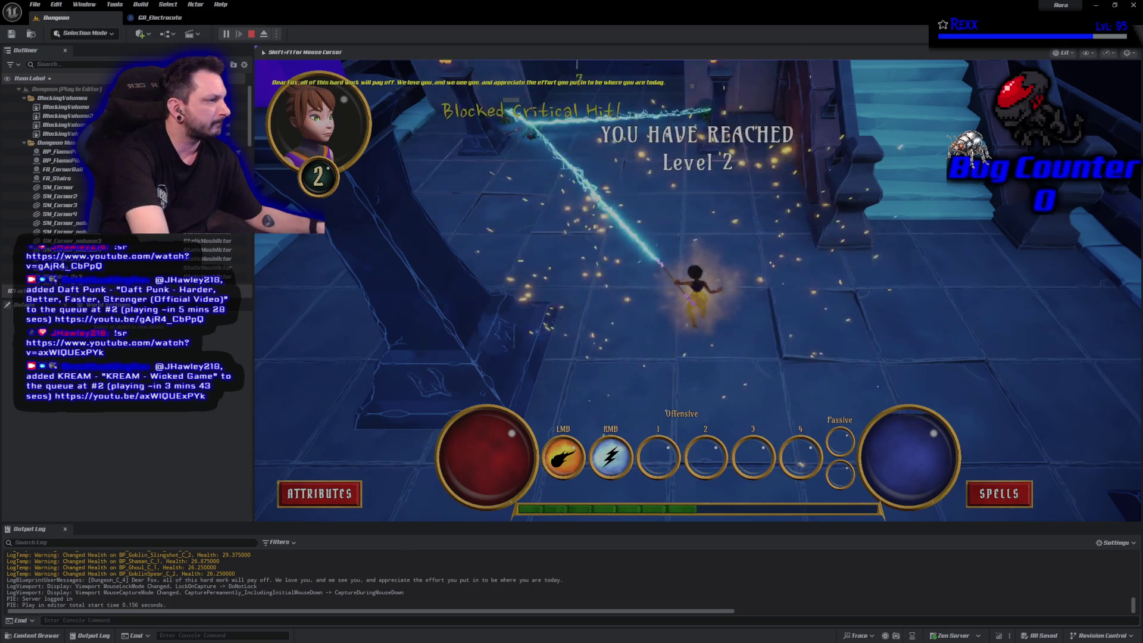
pyautogui.press('Escape')
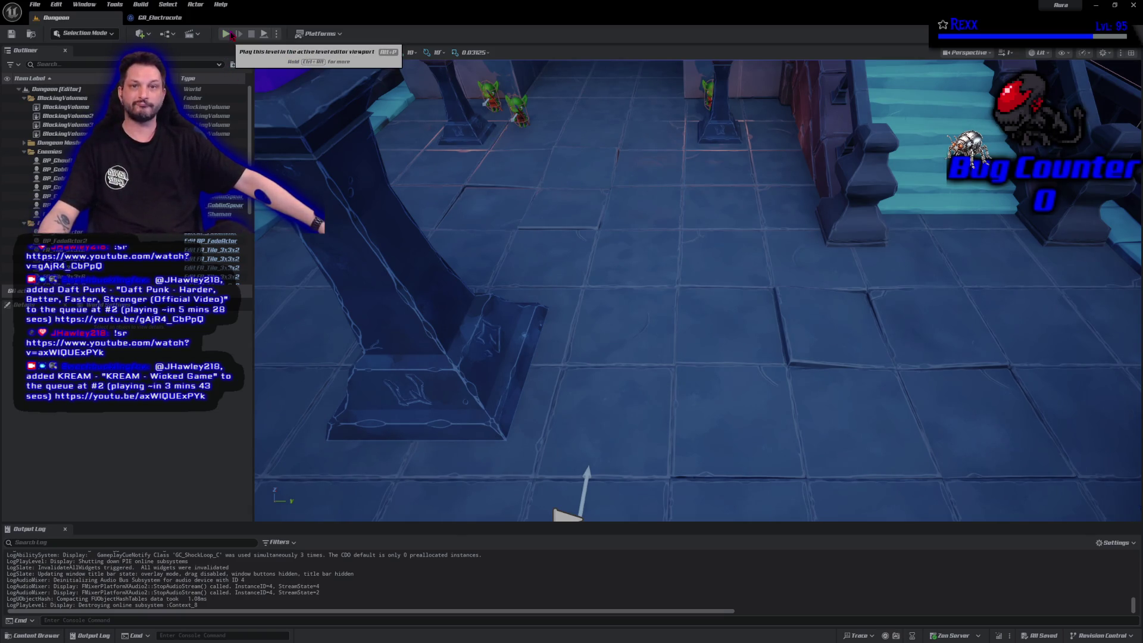
# Start another session, walk forward and repeatedly strike the goblins with chain lightning.
pyautogui.click(227, 34)
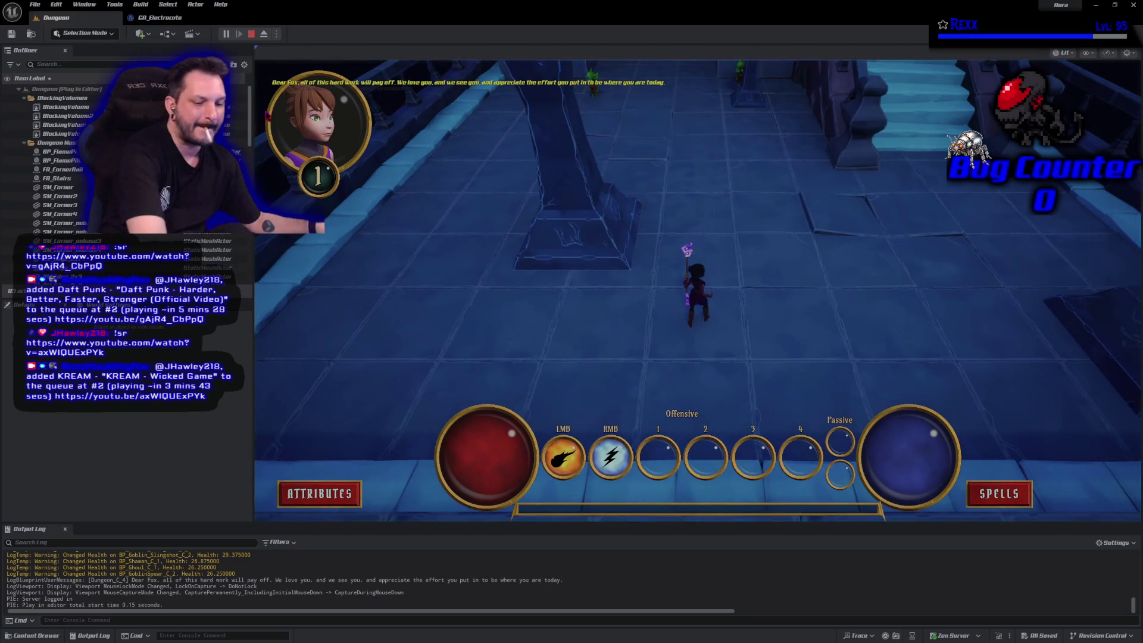
pyautogui.rightClick(589, 187)
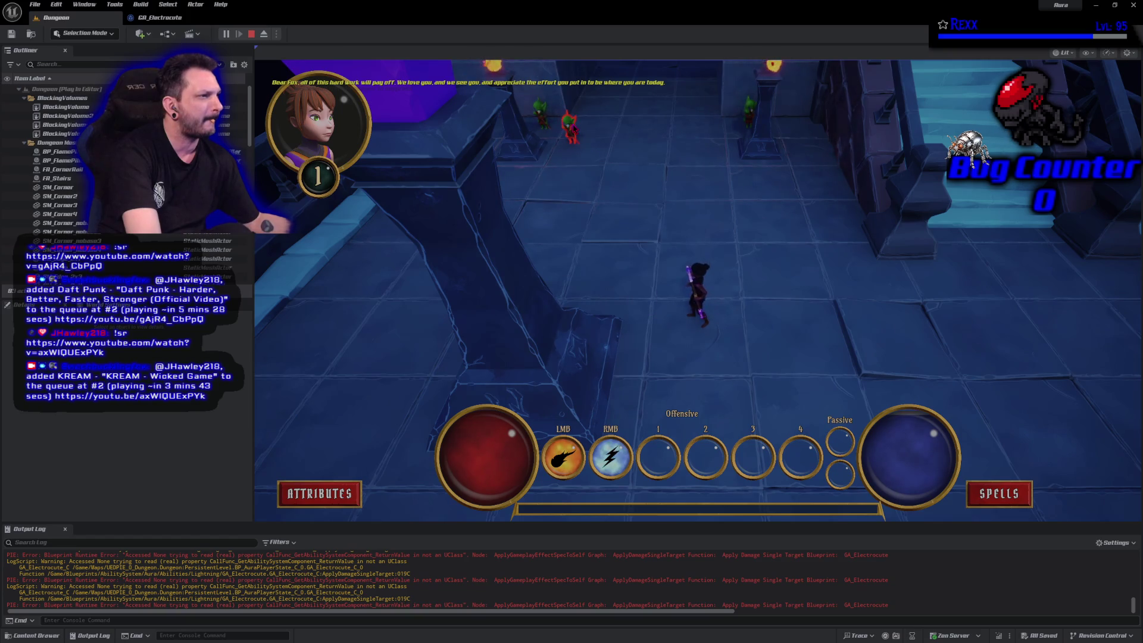
pyautogui.rightClick(589, 164)
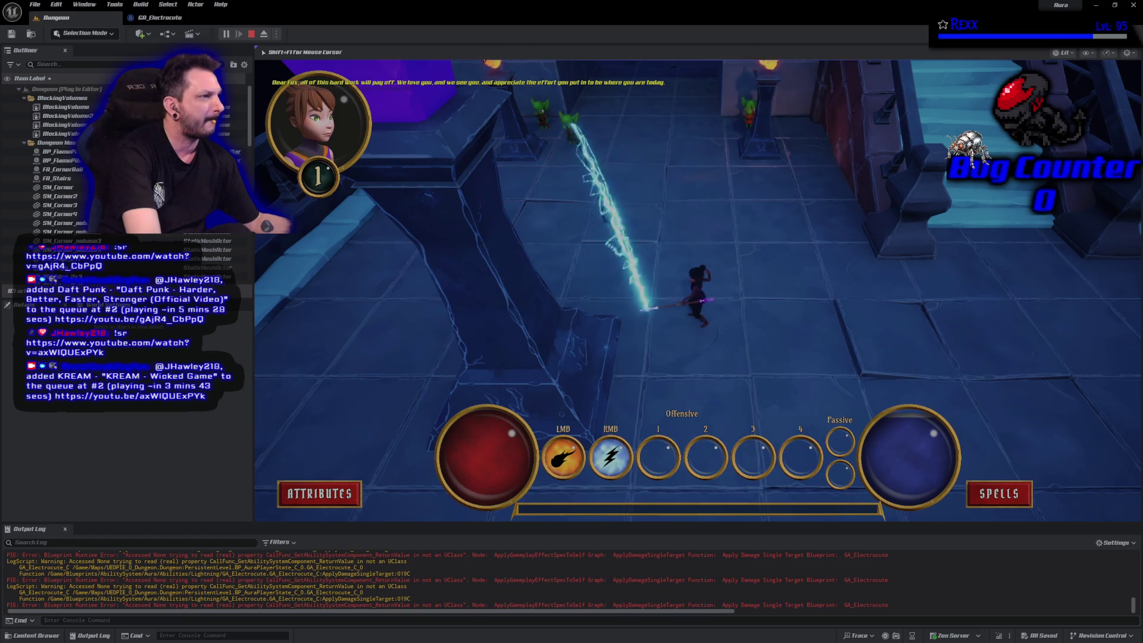
pyautogui.click(693, 233)
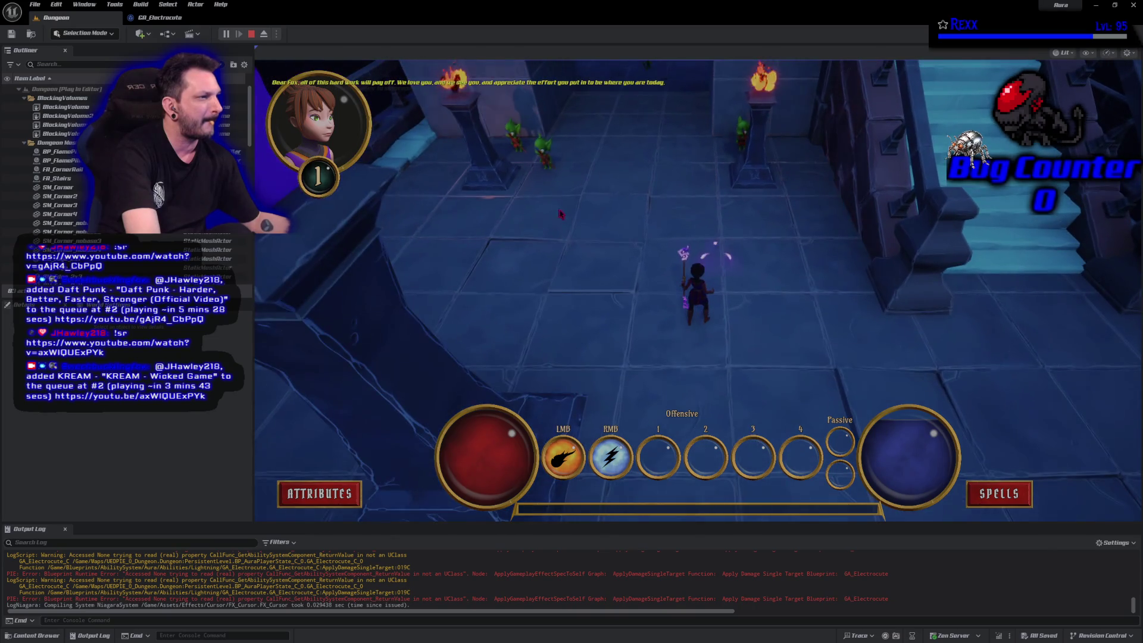
pyautogui.rightClick(541, 156)
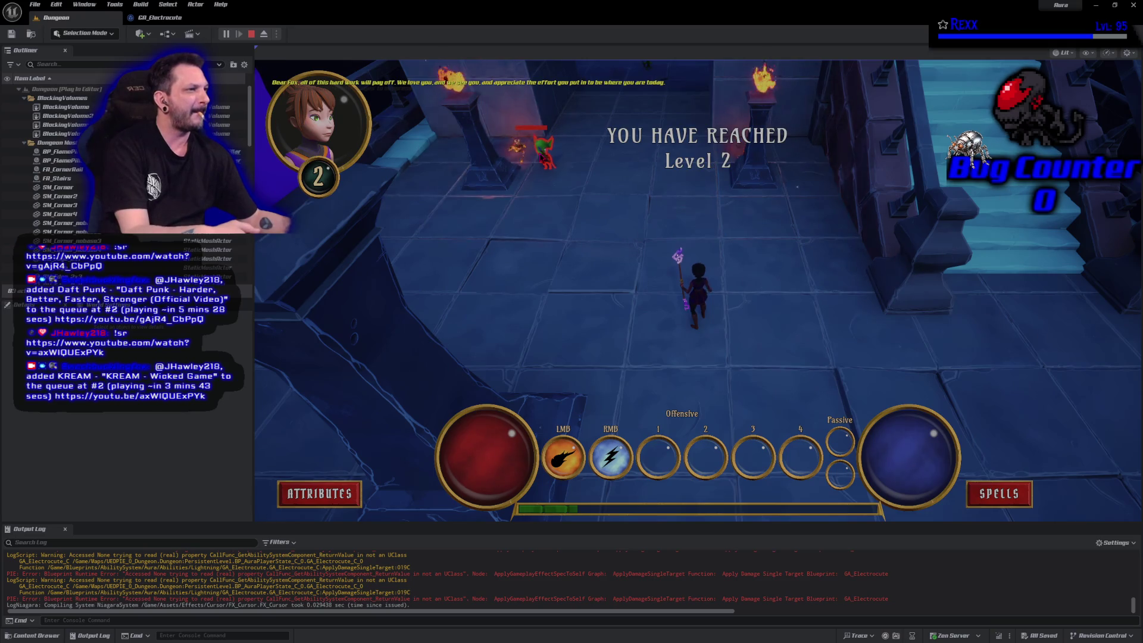
pyautogui.rightClick(541, 156)
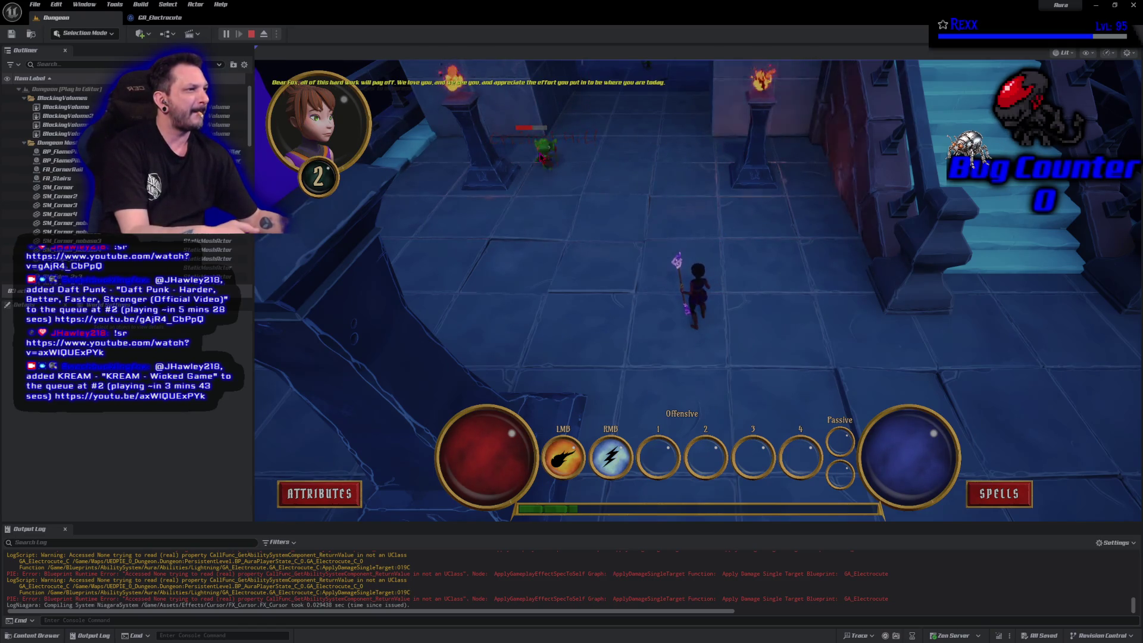
pyautogui.rightClick(543, 150)
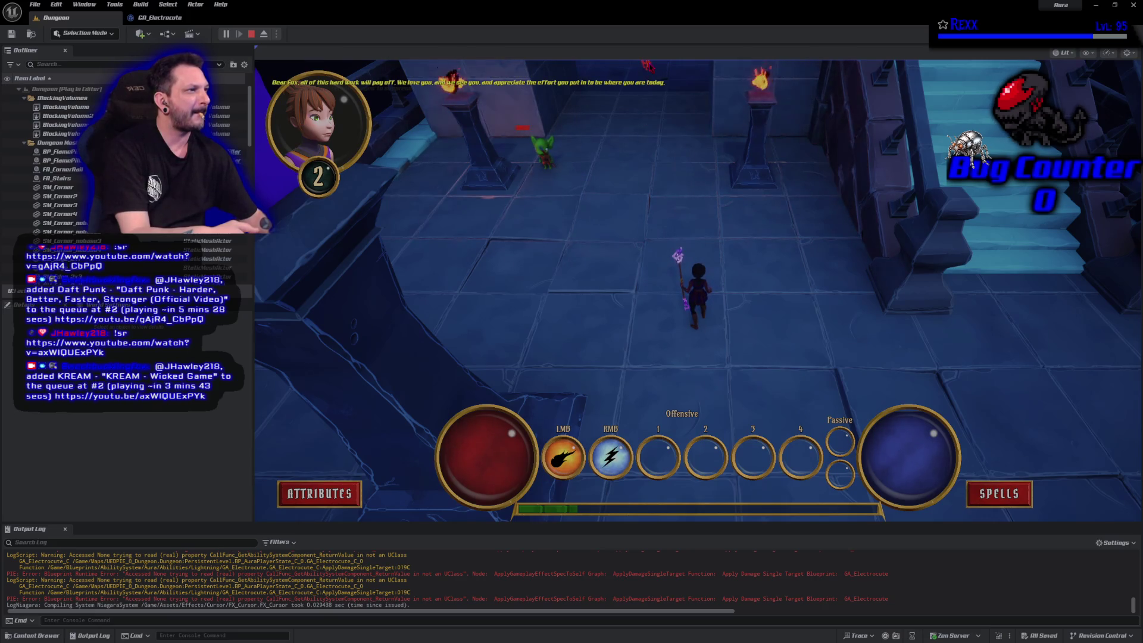
pyautogui.rightClick(655, 89)
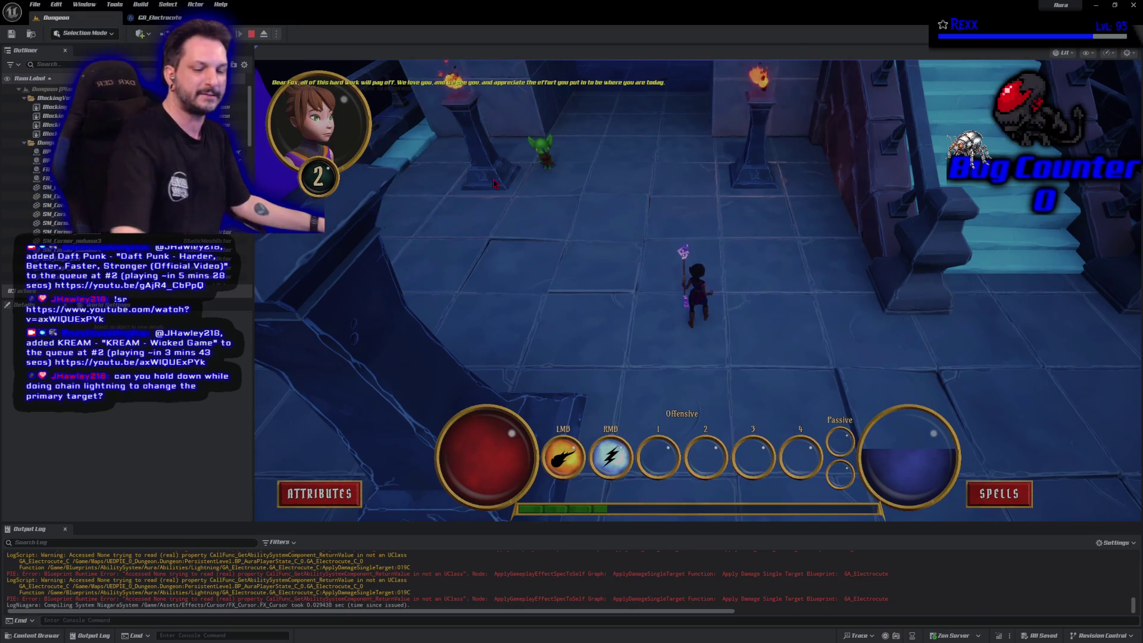
pyautogui.press('Escape')
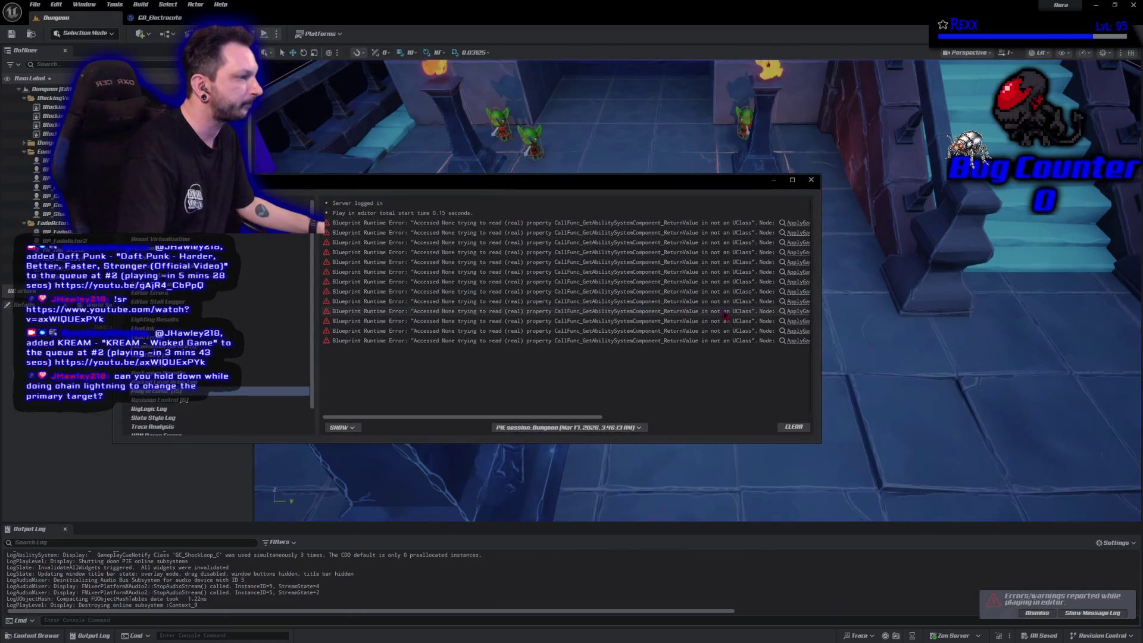
# Review and close the error log, replay the lightning on the goblins, then return to GA_Electrocute.
pyautogui.moveTo(820, 263); pyautogui.dragTo(1000, 274)
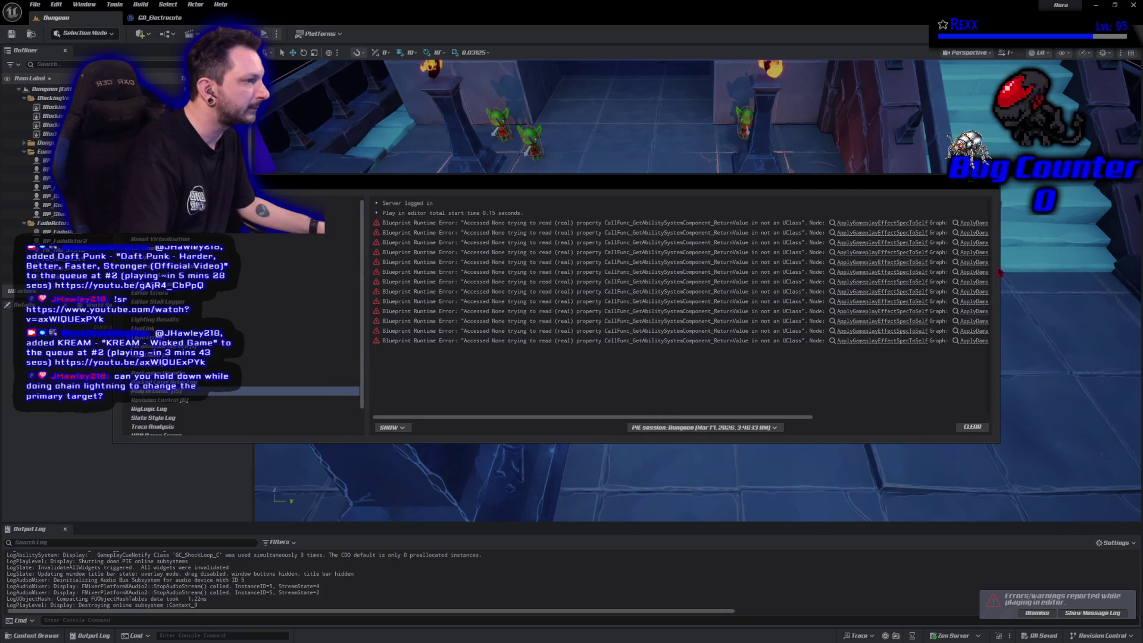
pyautogui.click(1007, 189)
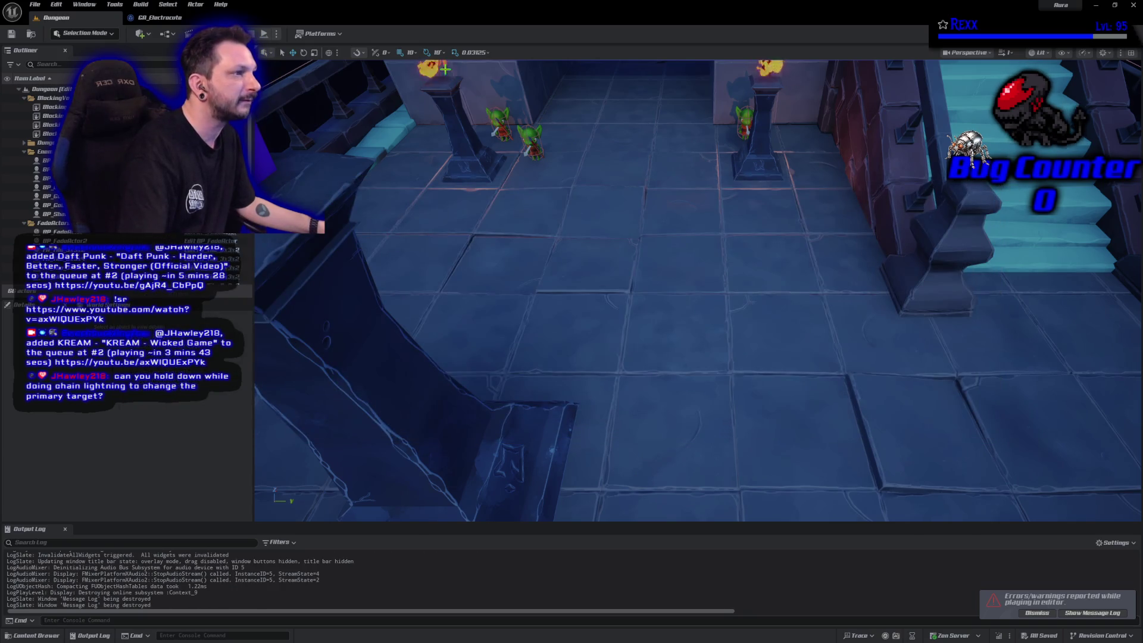
pyautogui.hotkey('alt', 'p')
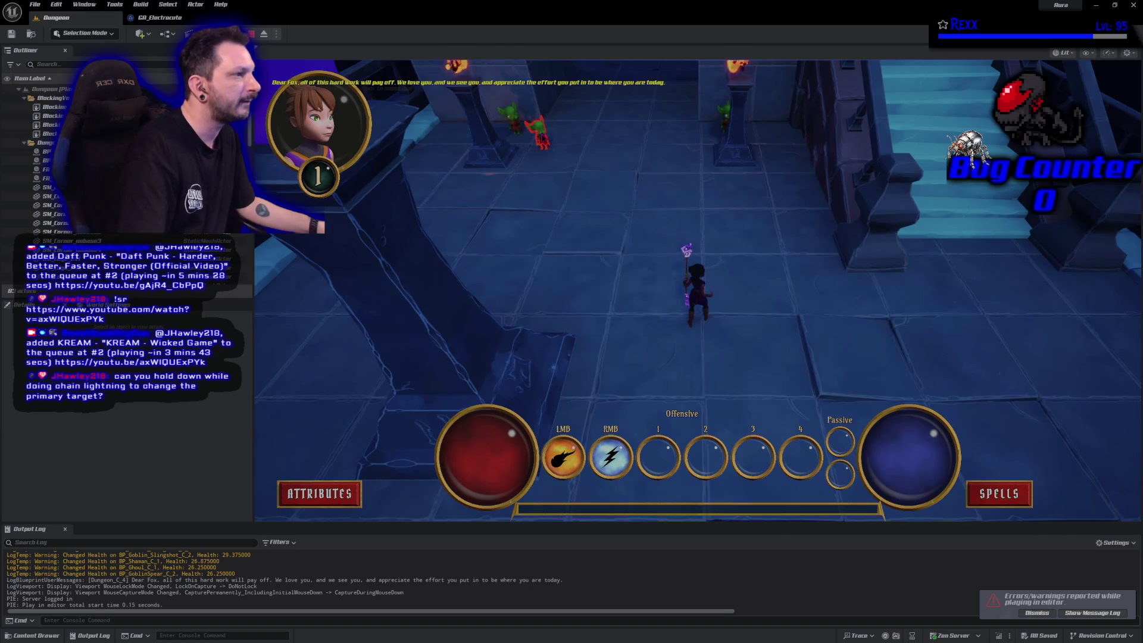
pyautogui.rightClick(557, 135)
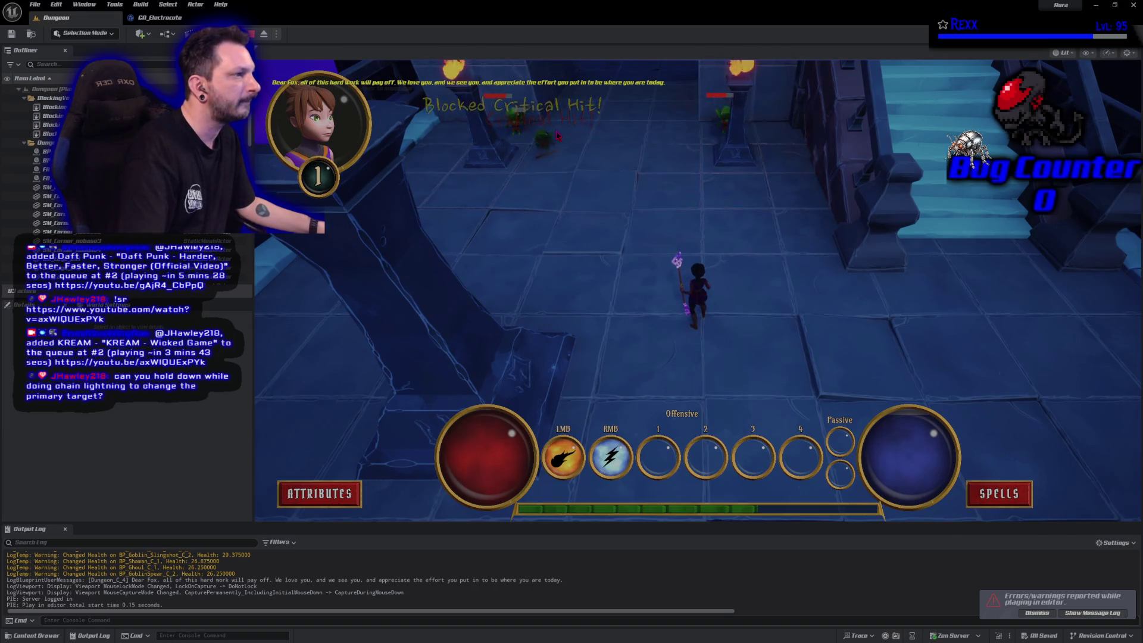
pyautogui.press('Escape')
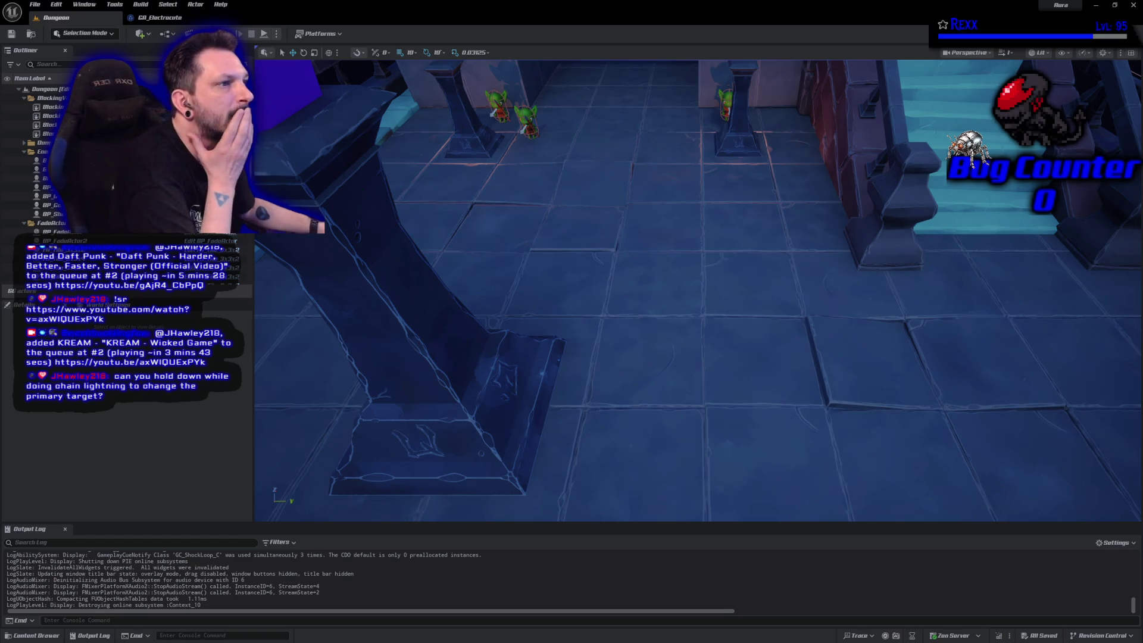
pyautogui.click(148, 22)
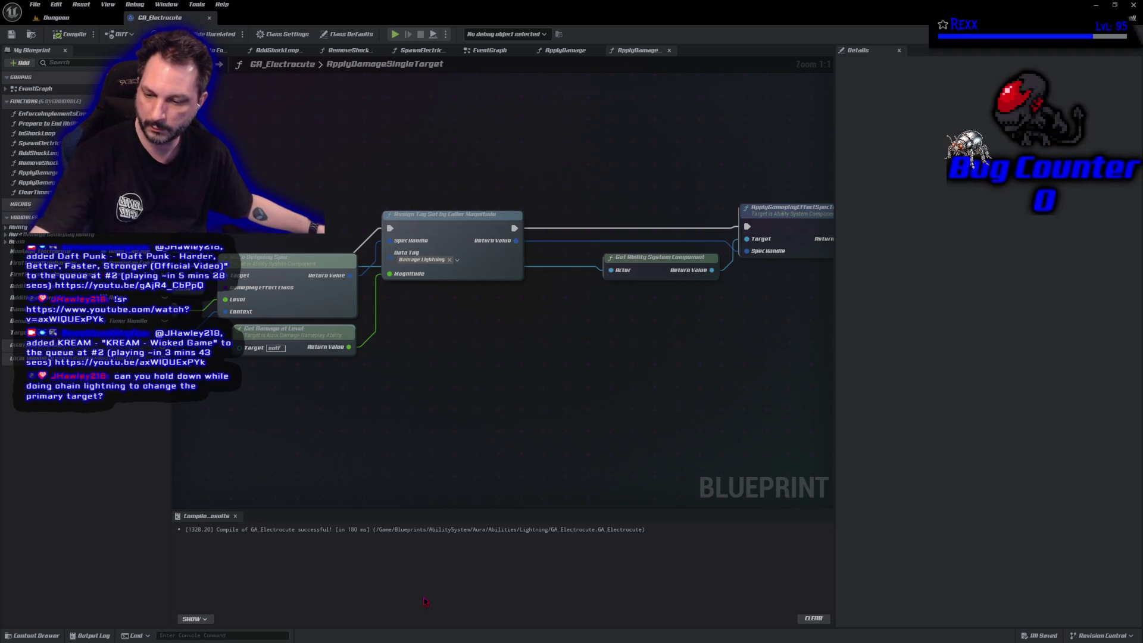
pyautogui.hotkey('alt', 'Tab')
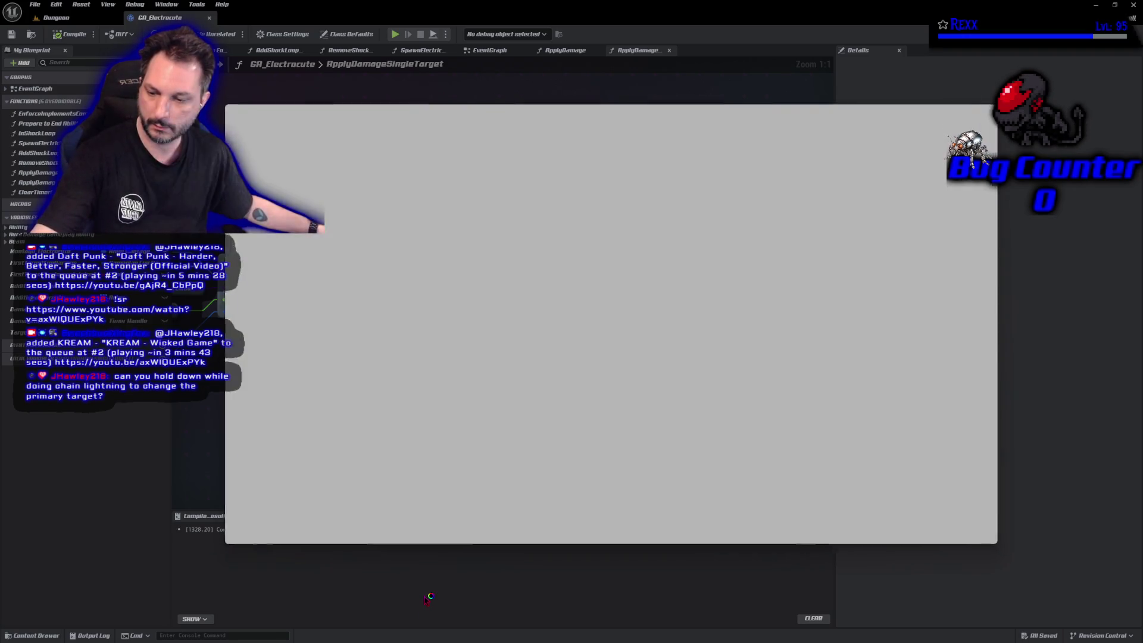
# Commit three files to Development as 'Applying Electrocute Cost and Damage' and push to origin.
pyautogui.click(314, 462)
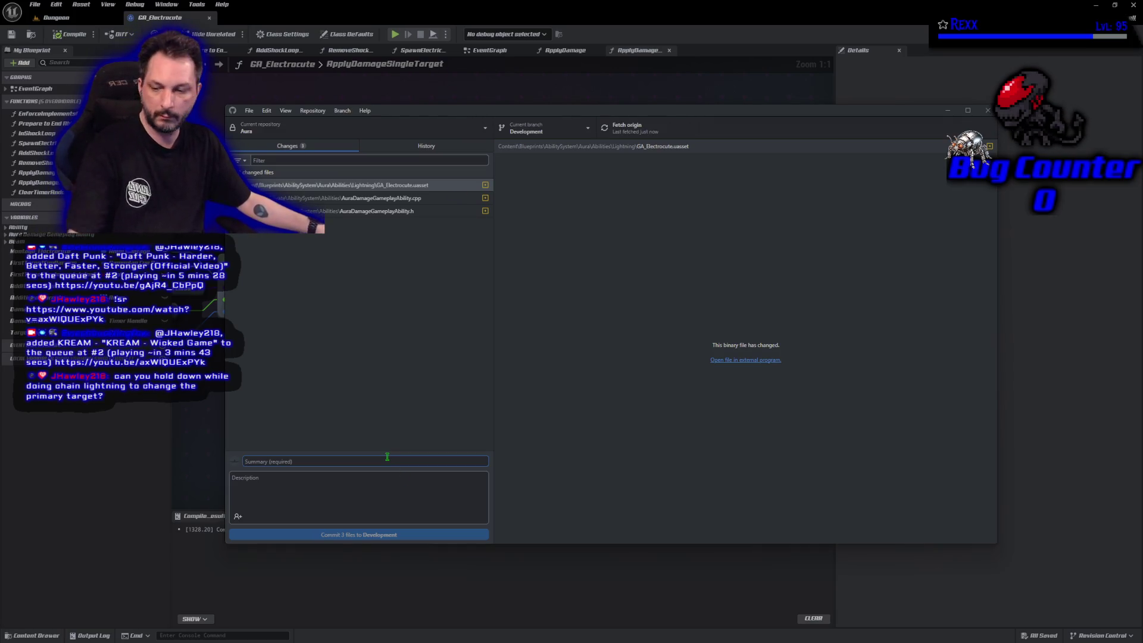
pyautogui.write('Applying Electrocute Cost and Damage')
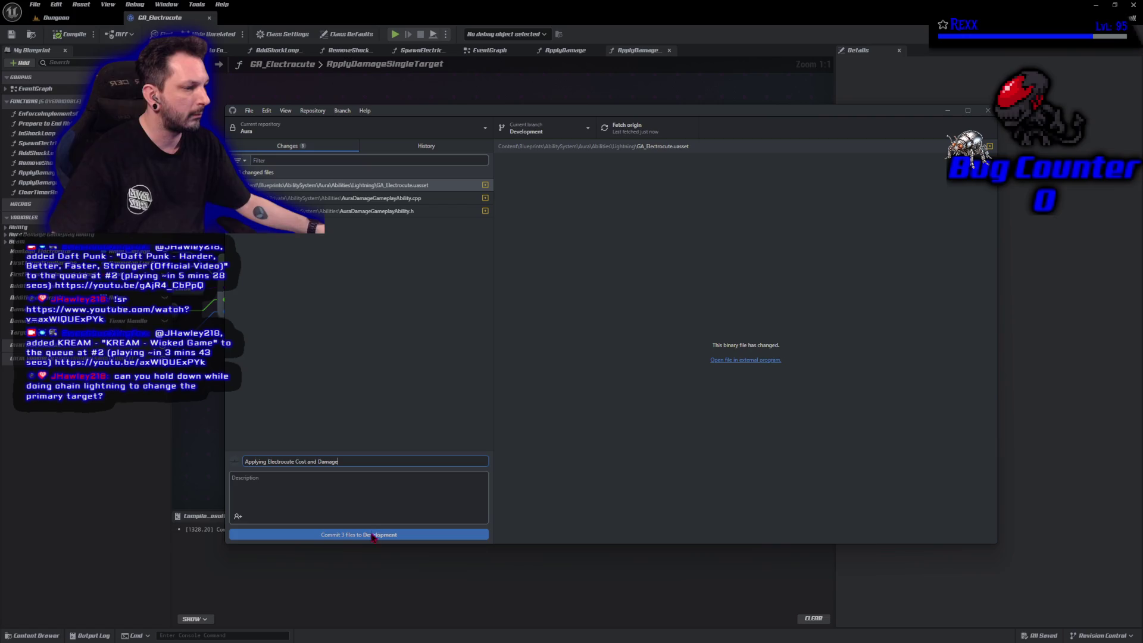
pyautogui.click(372, 535)
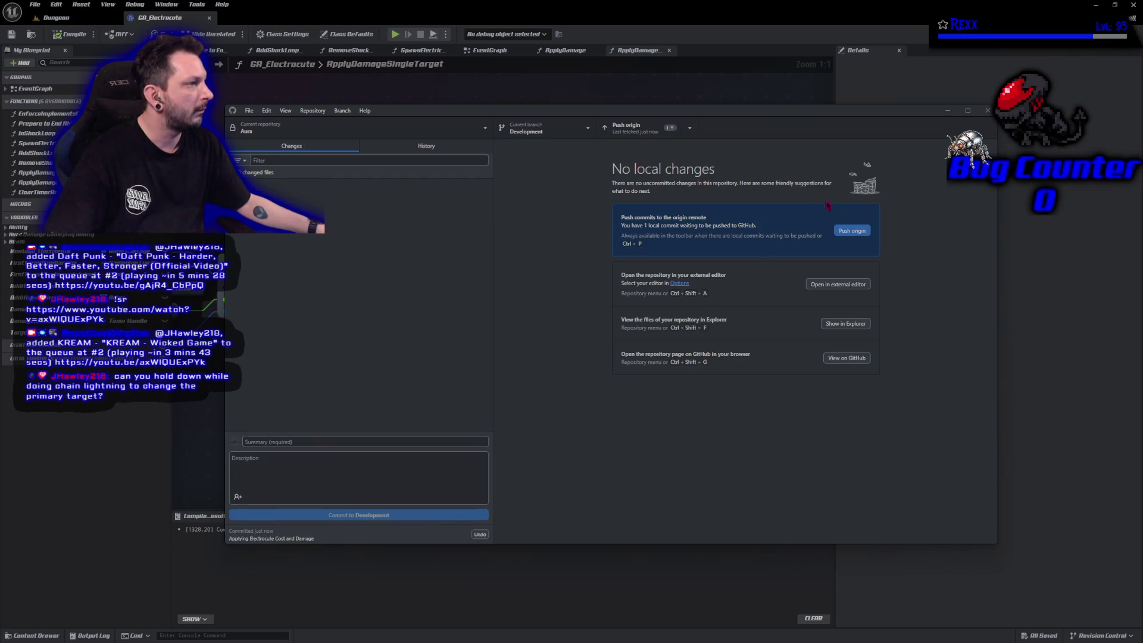
pyautogui.click(853, 232)
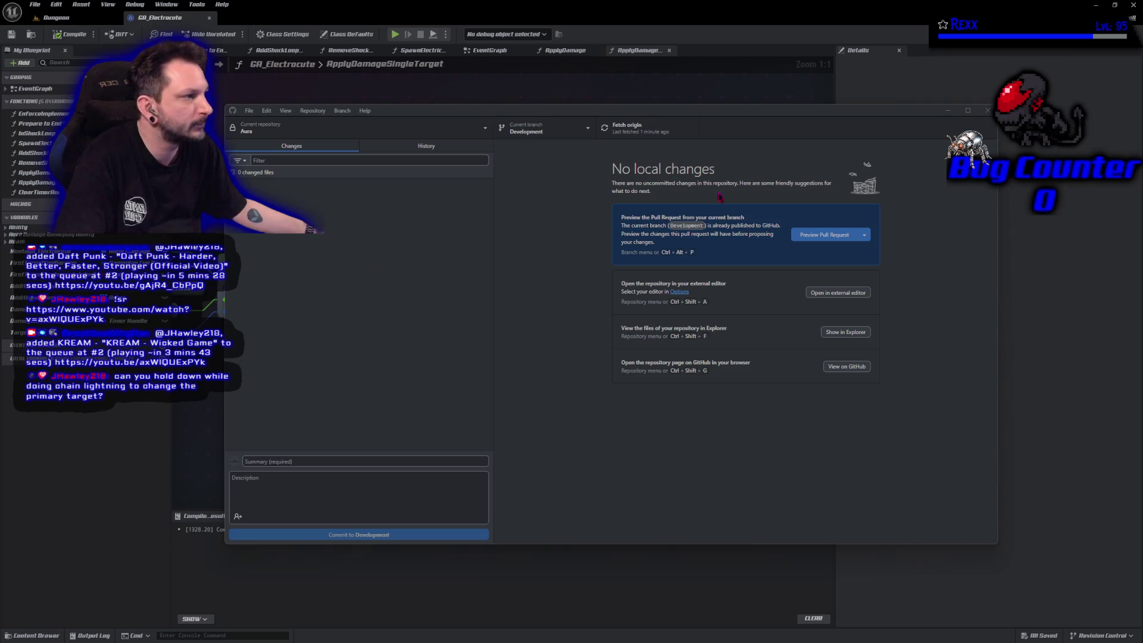
pyautogui.click(988, 111)
# Play the Dungeon level, cast lightning, stop, and inspect the first Accessed None error in the Message Log.
pyautogui.click(94, 19)
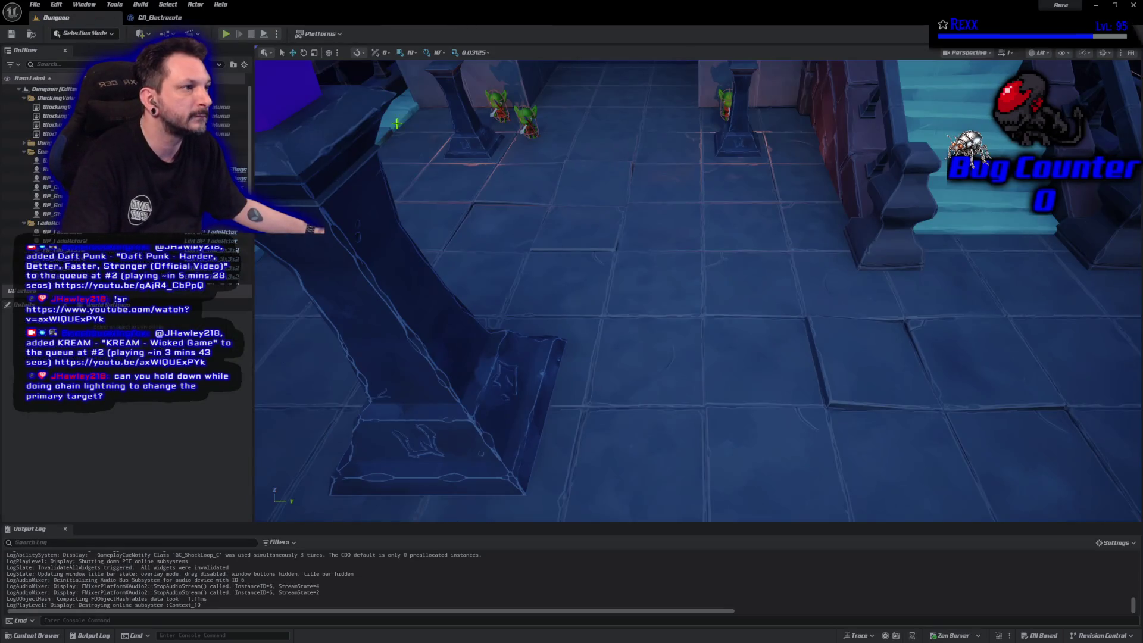
pyautogui.click(226, 34)
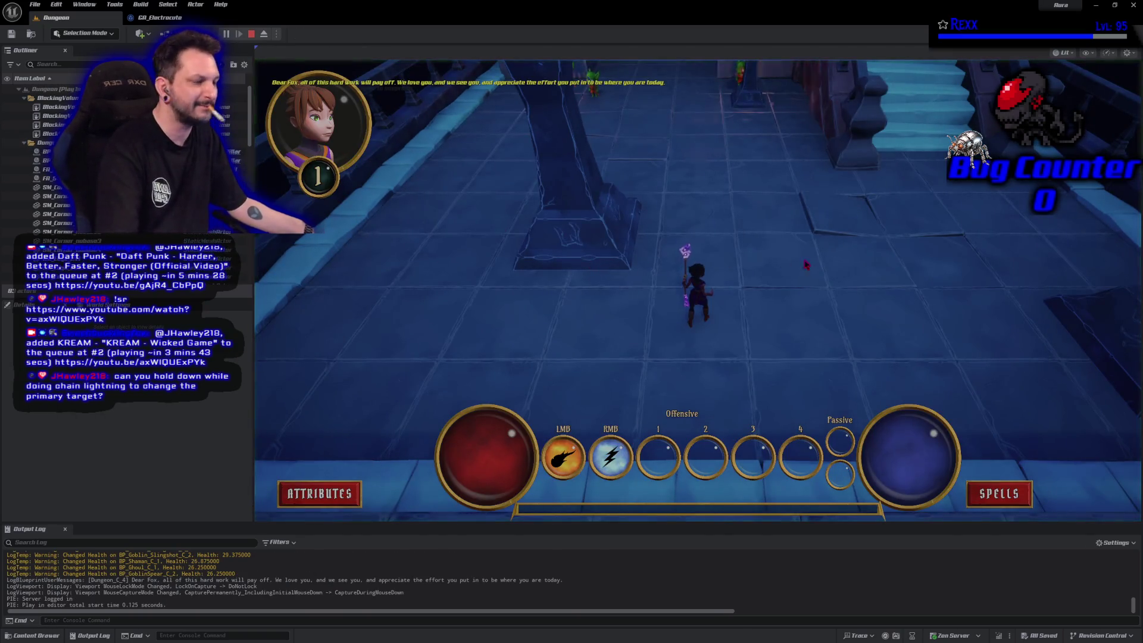
pyautogui.rightClick(907, 254)
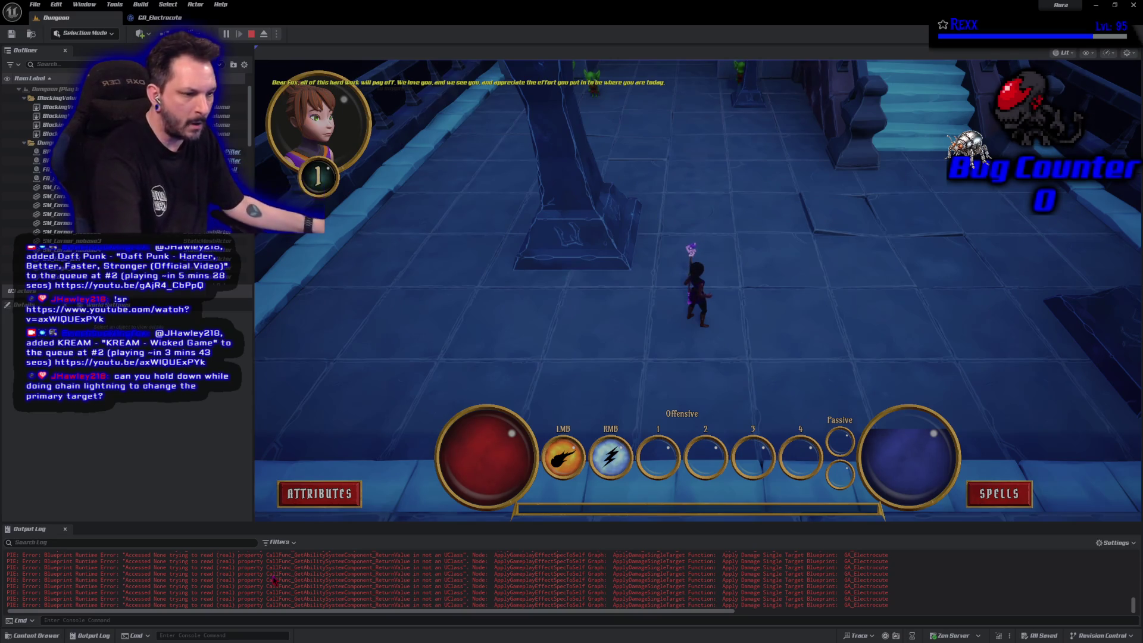
pyautogui.press('Escape')
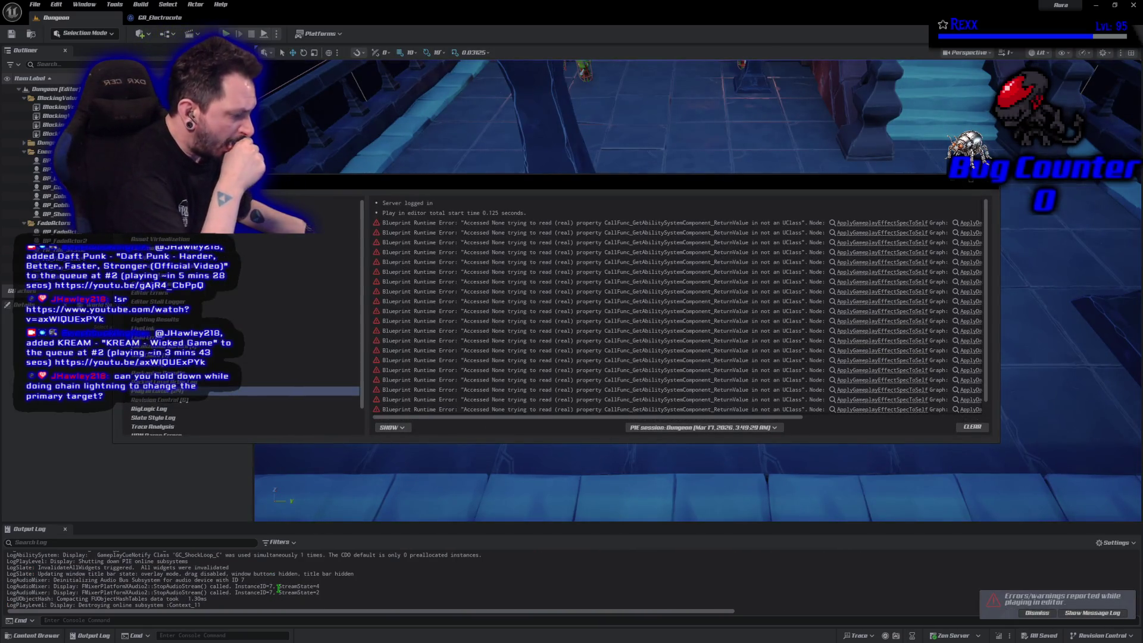
pyautogui.rightClick(375, 493)
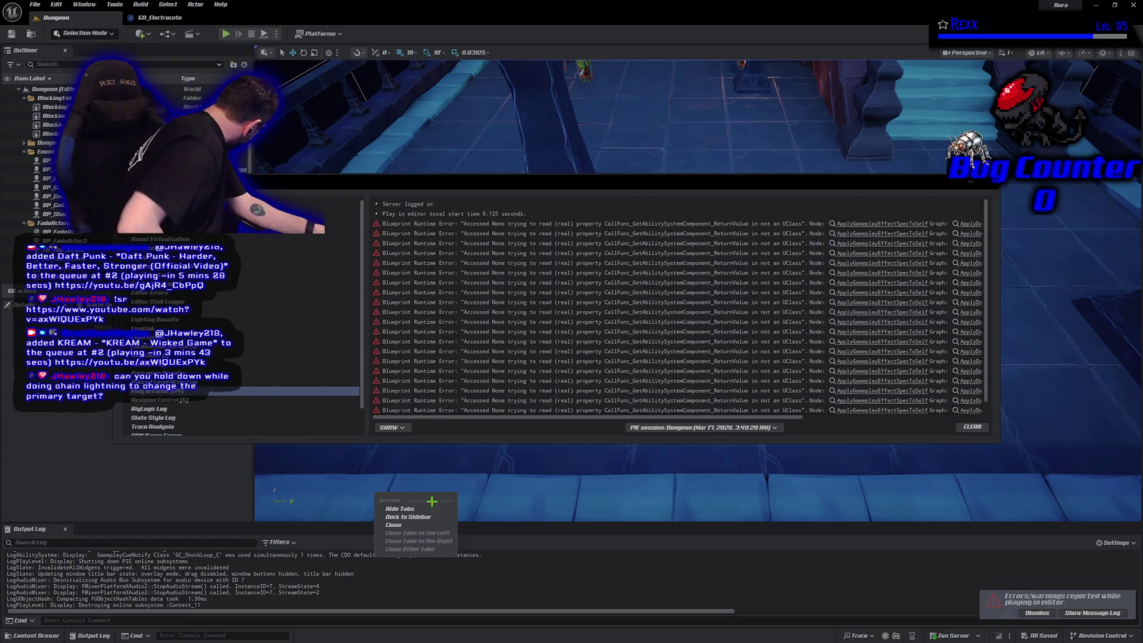
pyautogui.click(885, 225)
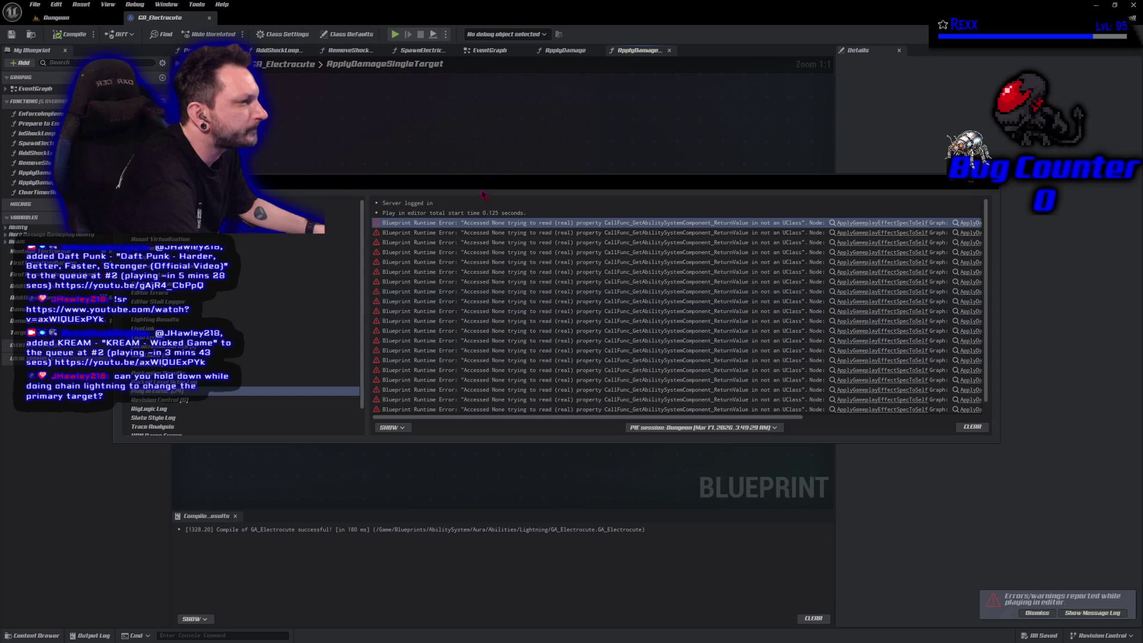
# Move the error log aside and rearrange the ApplyGameplayEffectSpecToSelf and Get Ability System Component nodes.
pyautogui.moveTo(478, 186); pyautogui.dragTo(365, 369)
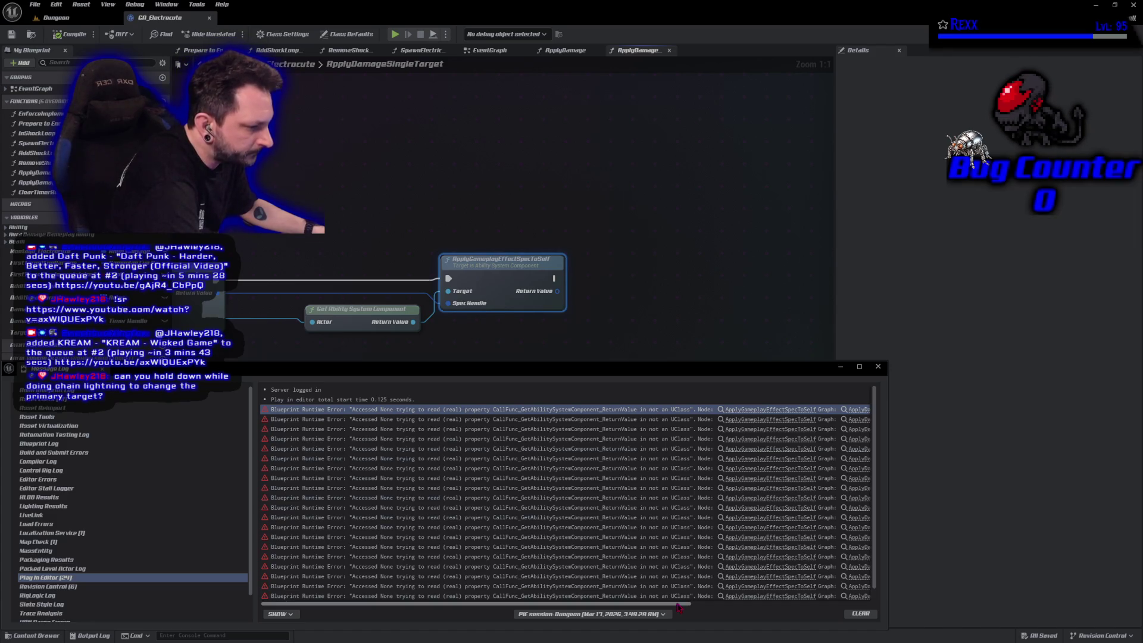
pyautogui.moveTo(357, 238); pyautogui.dragTo(545, 161)
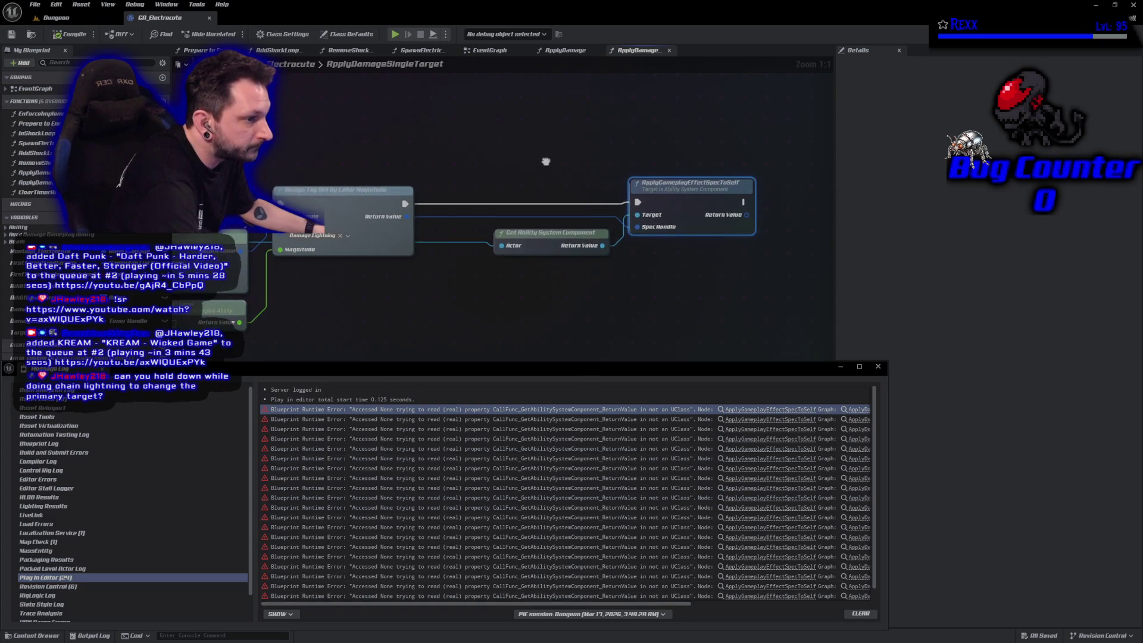
pyautogui.moveTo(697, 208); pyautogui.dragTo(803, 208)
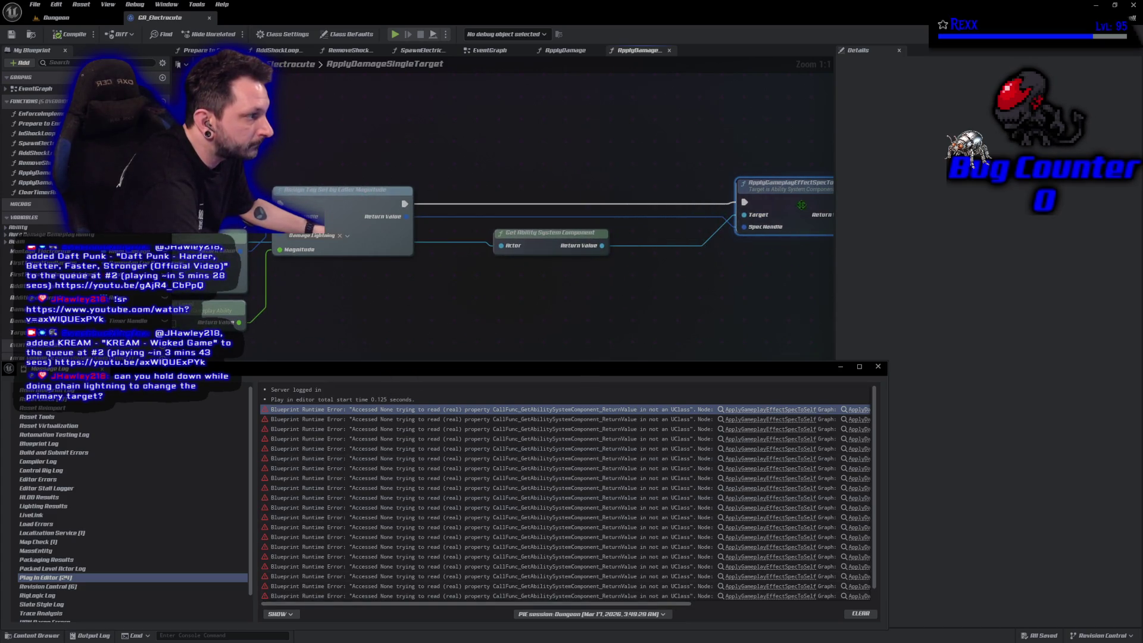
pyautogui.moveTo(569, 241); pyautogui.dragTo(541, 241)
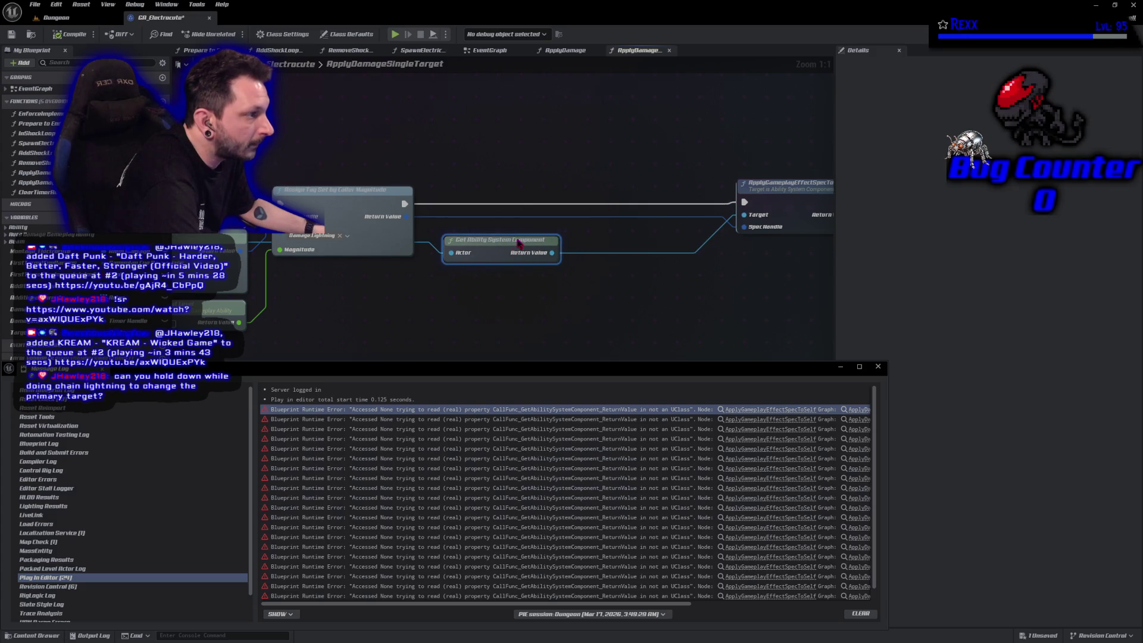
pyautogui.moveTo(523, 243); pyautogui.dragTo(447, 237)
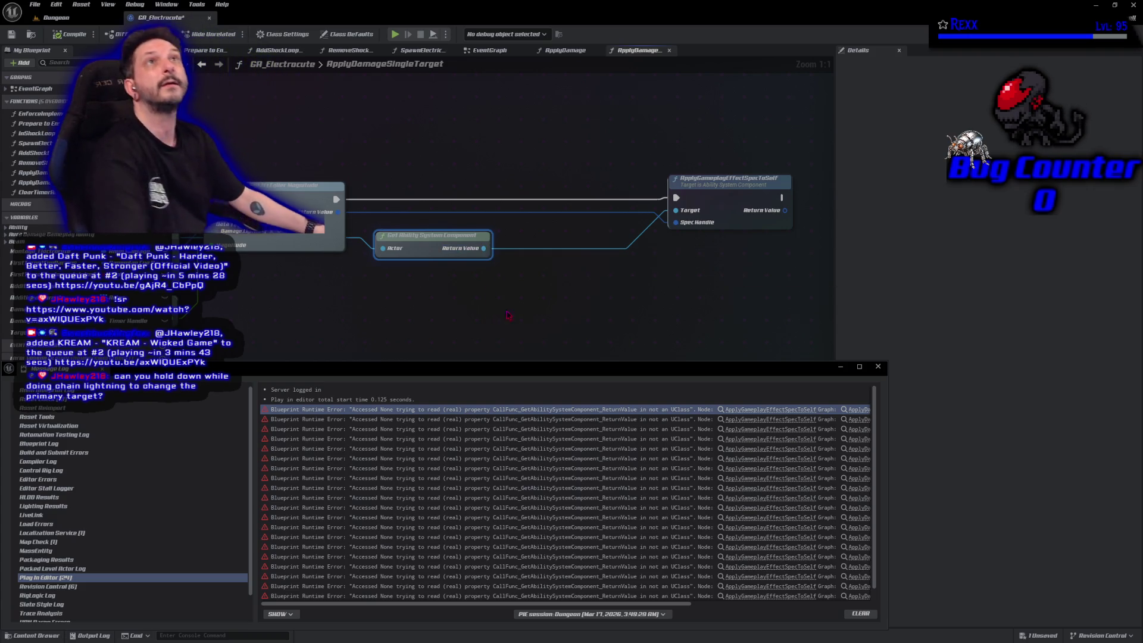
# Save the GA_Electrocute blueprint, then clear and close the Message Log.
pyautogui.click(12, 35)
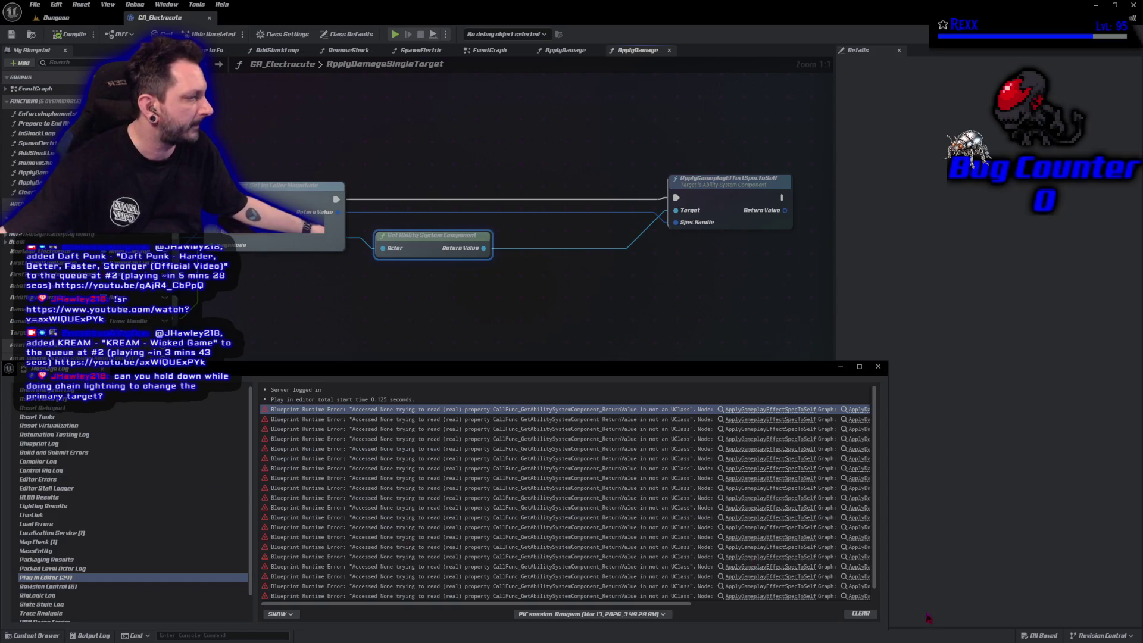
pyautogui.click(863, 616)
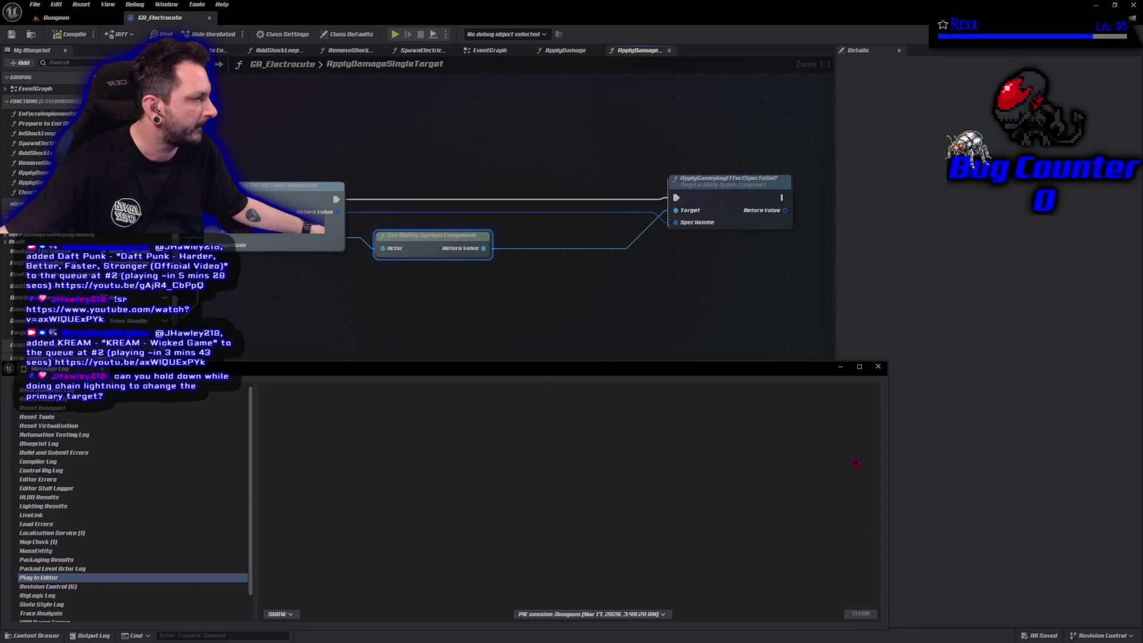
pyautogui.click(877, 366)
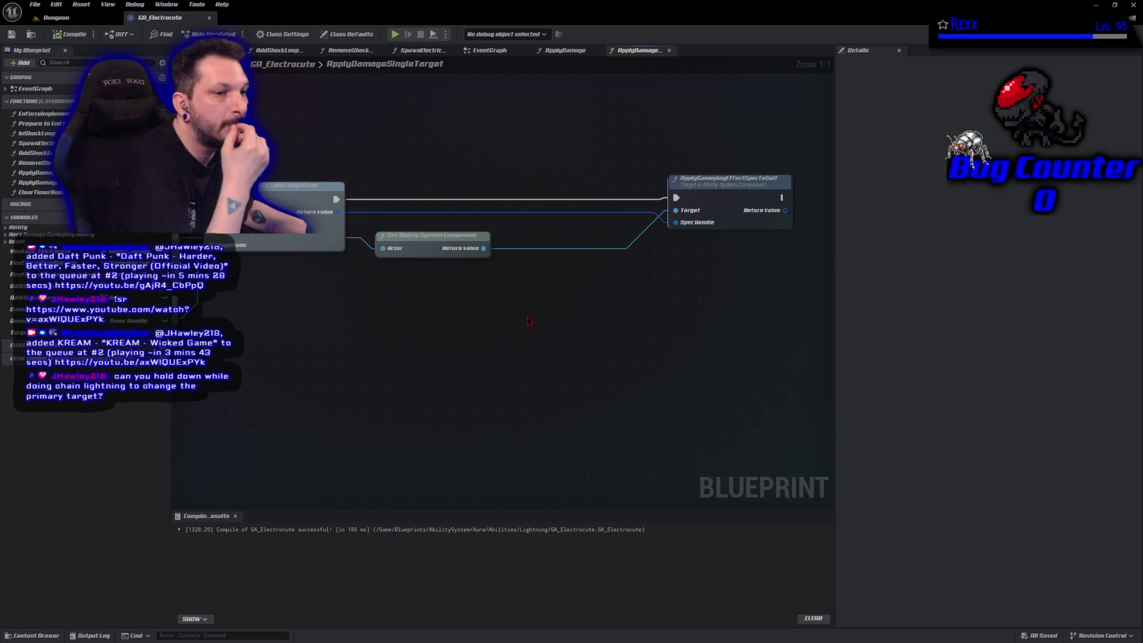
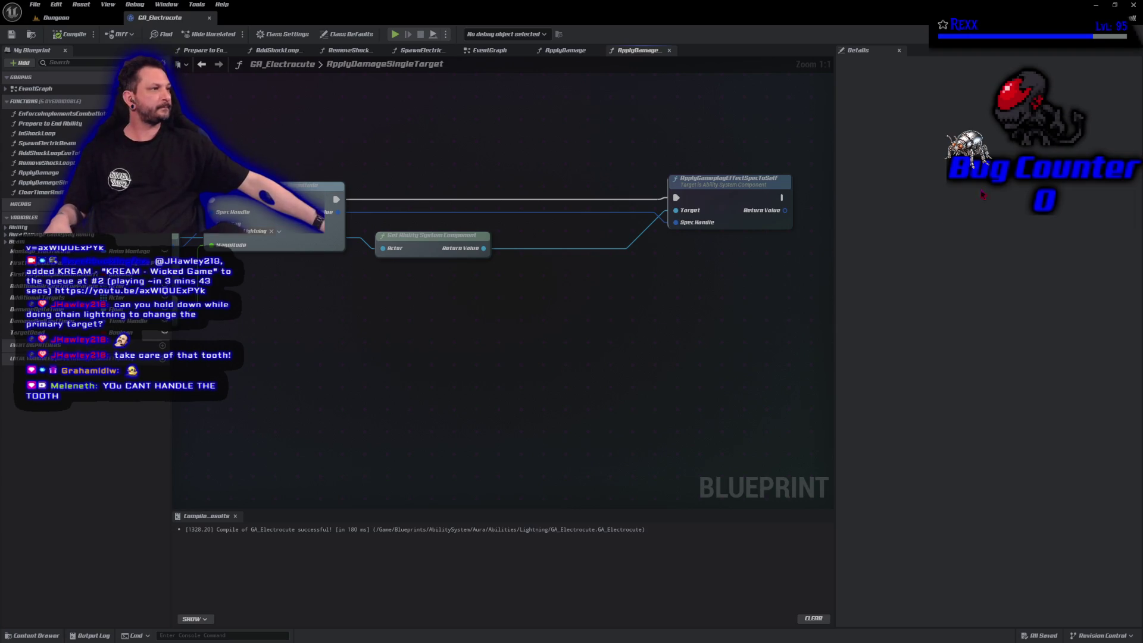
# Shut down Unreal Editor to reveal AuraDamageGameplayAbility.cpp in Rider.
pyautogui.click(1135, 8)
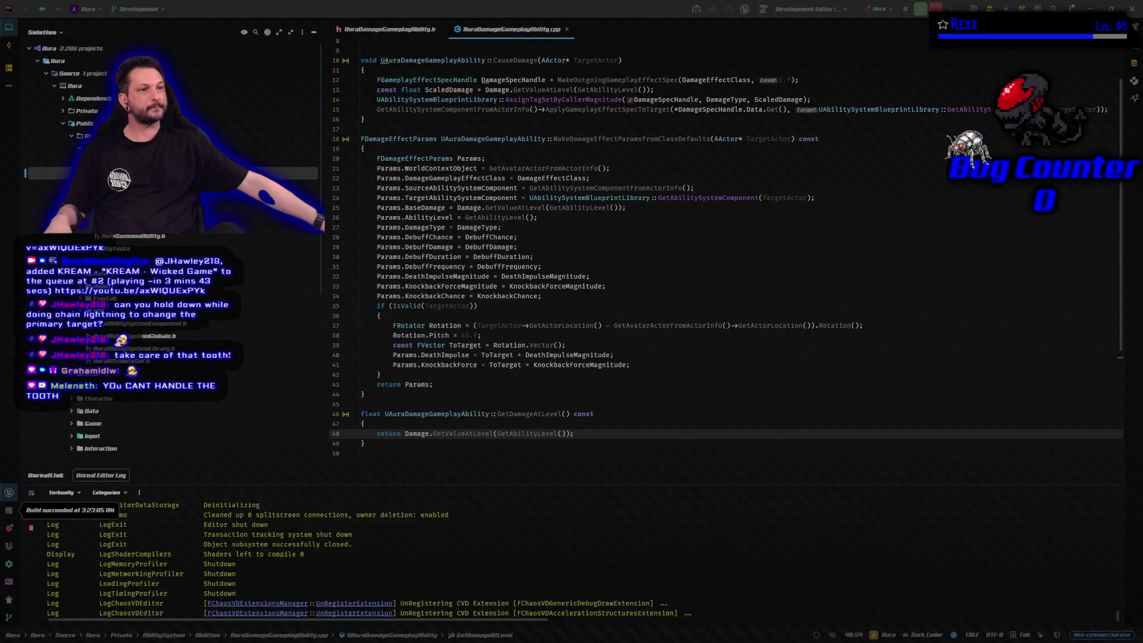
# Dismiss the AuraDamageGameplayAbility.h tab menu and close the Rider IDE window.
pyautogui.rightClick(371, 29)
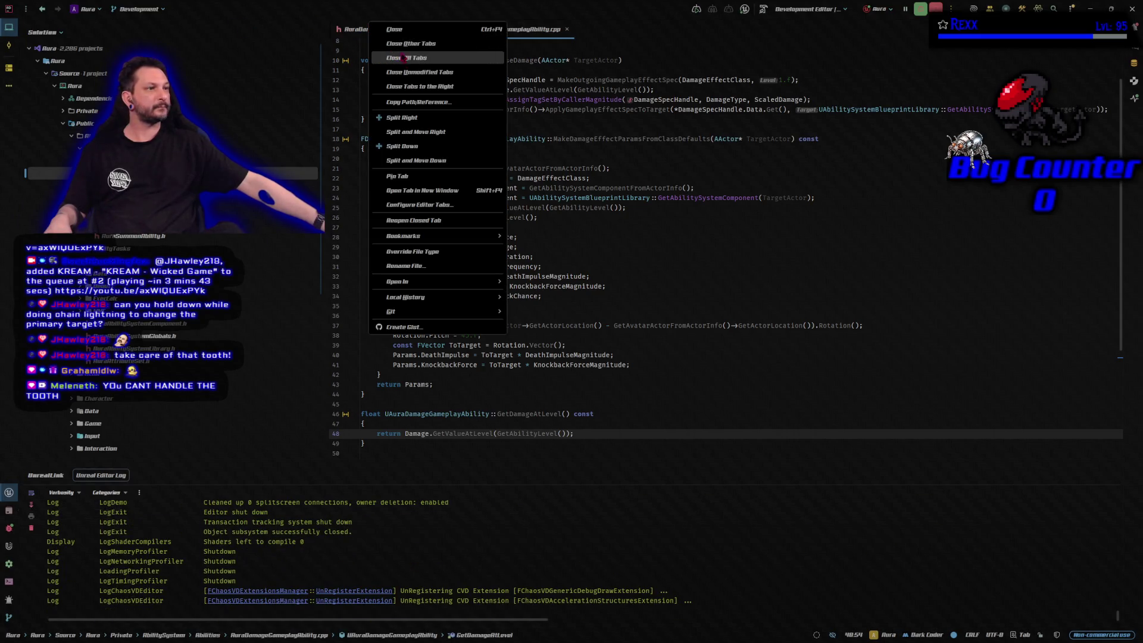
pyautogui.click(583, 15)
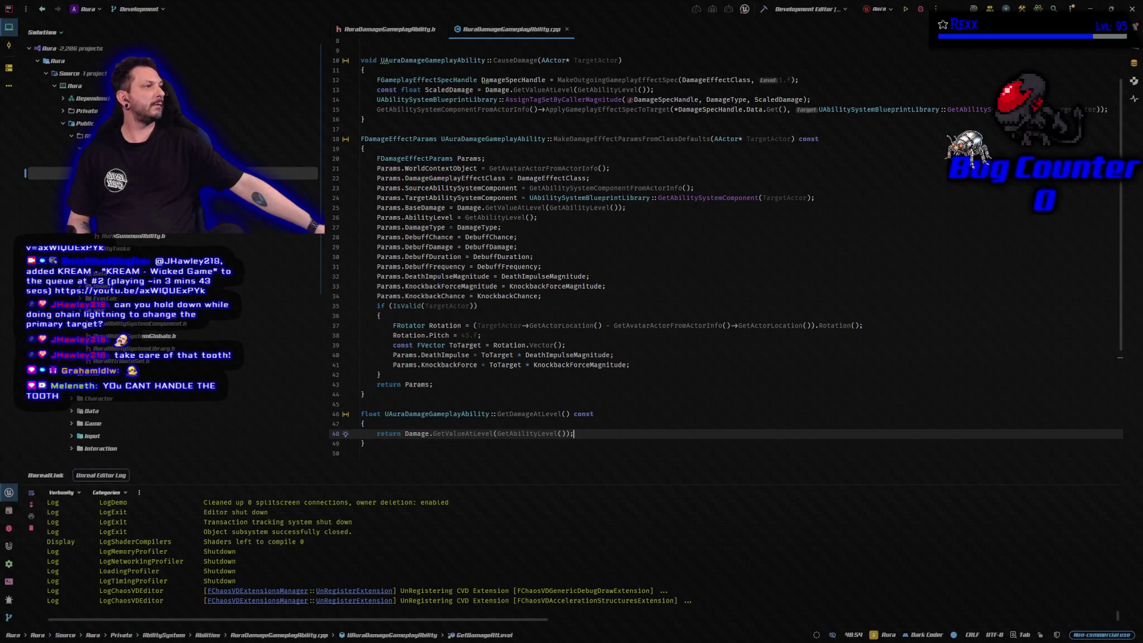
pyautogui.click(1131, 8)
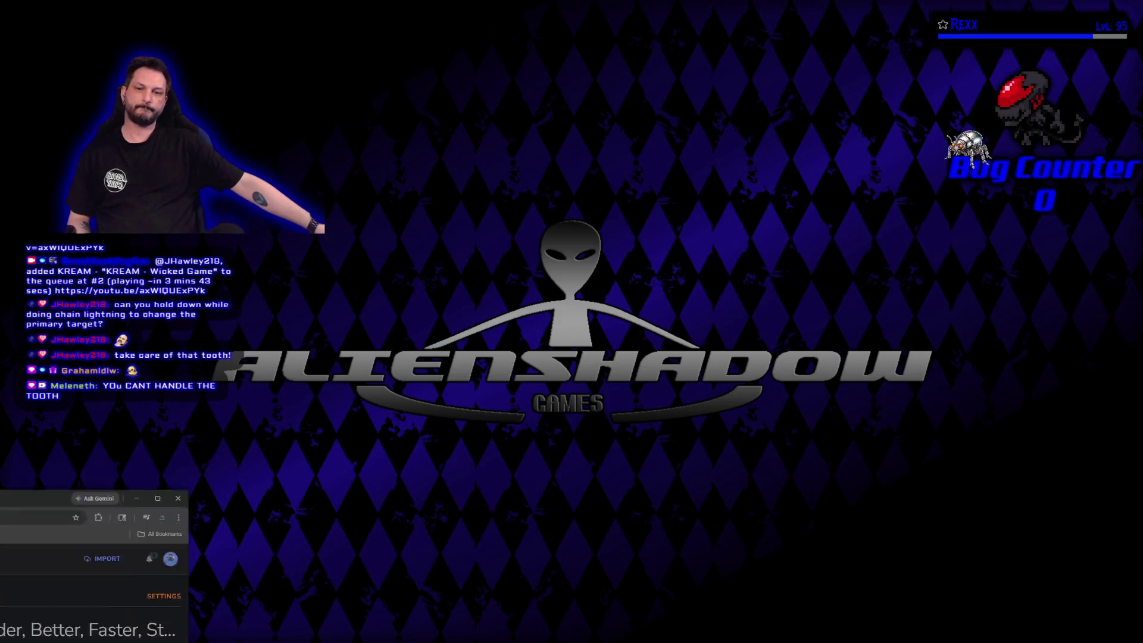
# Restore the StreamElements media request page and maximize it, with KREAM's 'Wicked Game' playing.
pyautogui.click(18, 619)
pyautogui.click(670, 362)
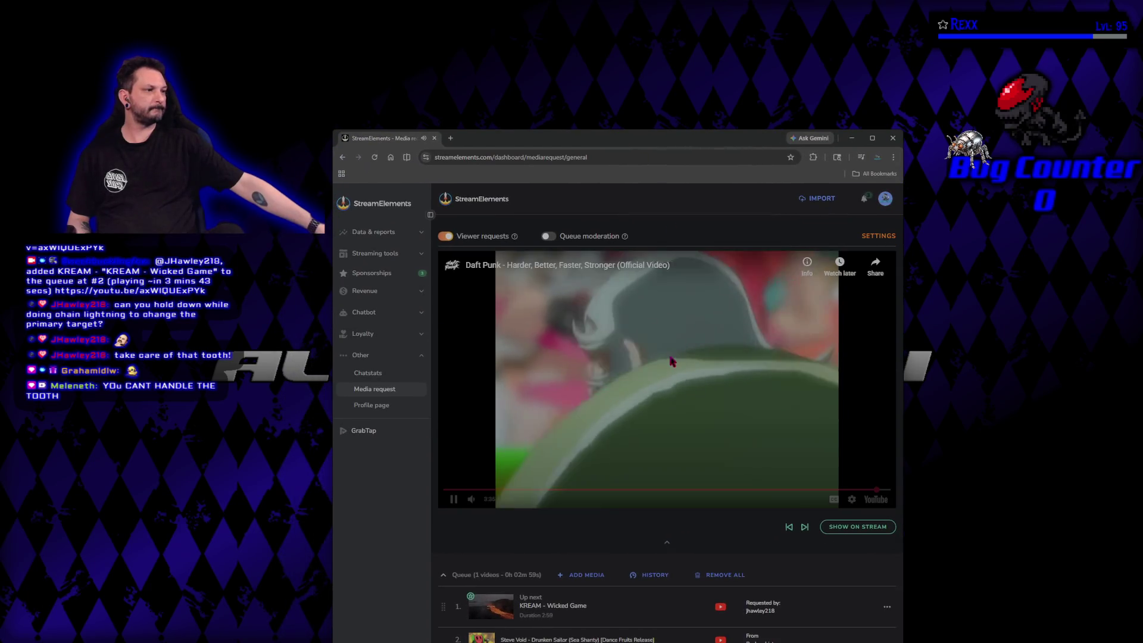
pyautogui.moveTo(674, 139); pyautogui.dragTo(753, 89)
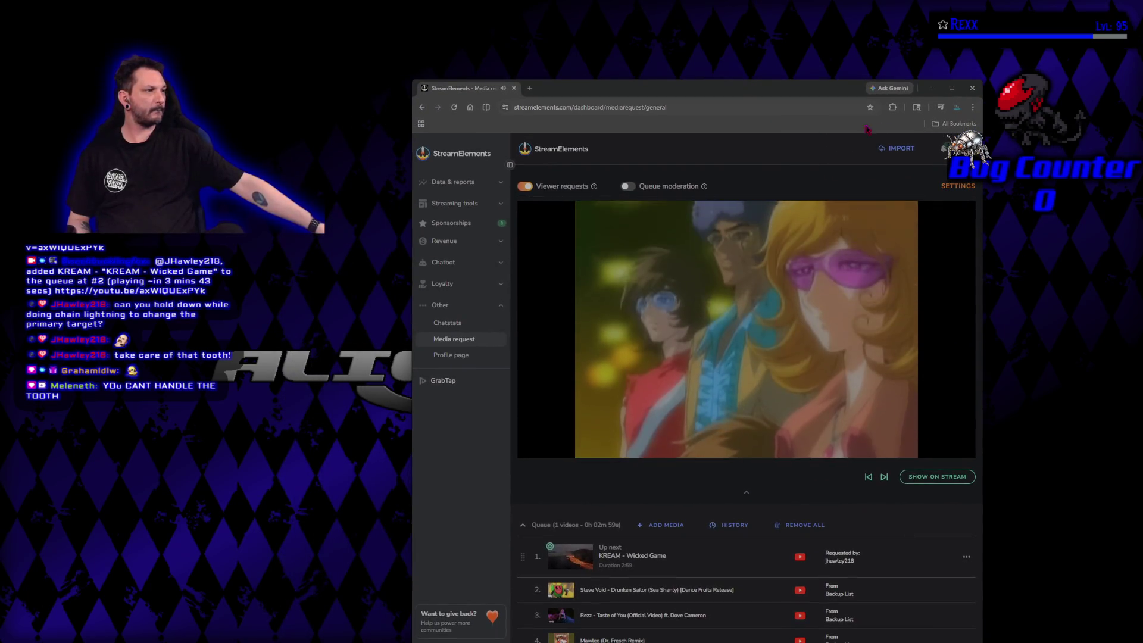
pyautogui.doubleClick(754, 88)
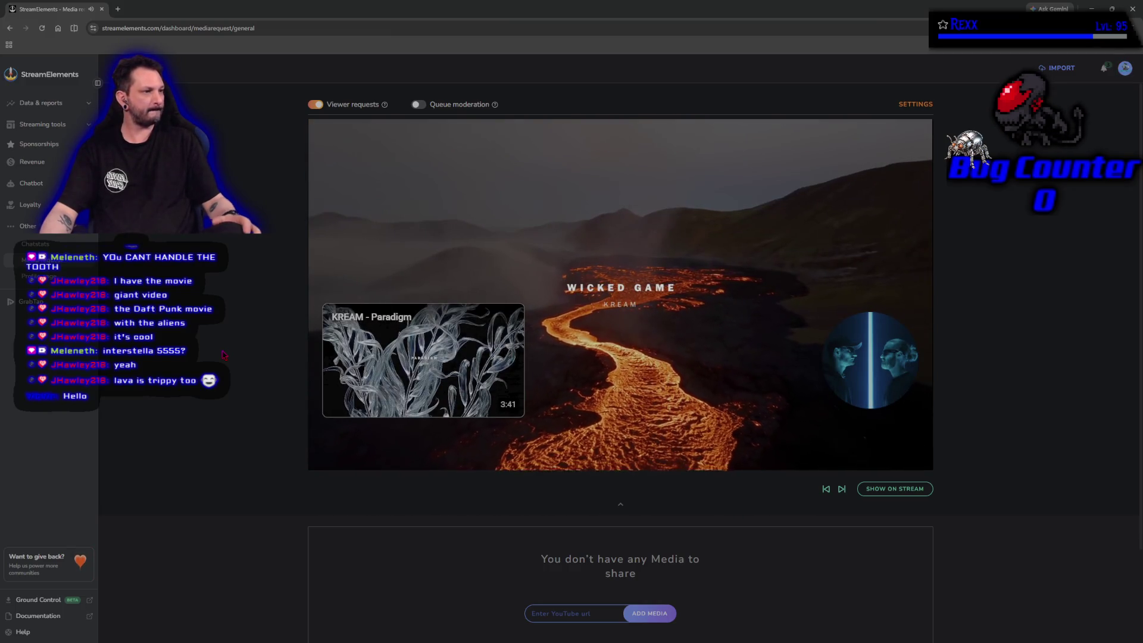
# Let the StreamElements queue play out to the Strange Fruits video's end screen, leaving 0 queued videos.
pyautogui.moveTo(380, 322)
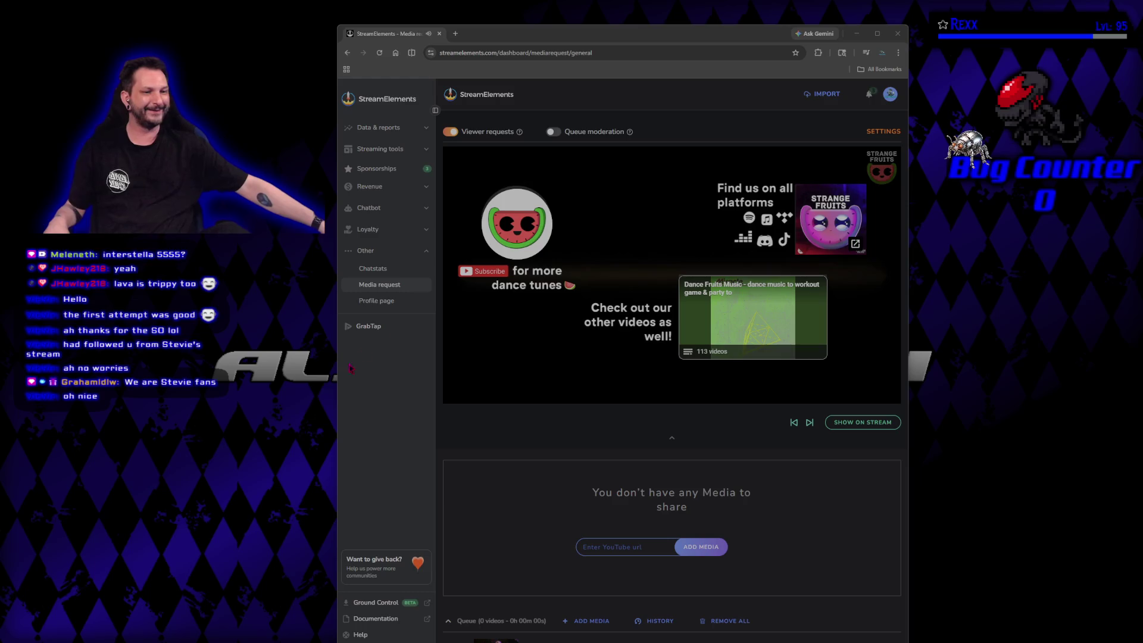
pyautogui.moveTo(482, 243)
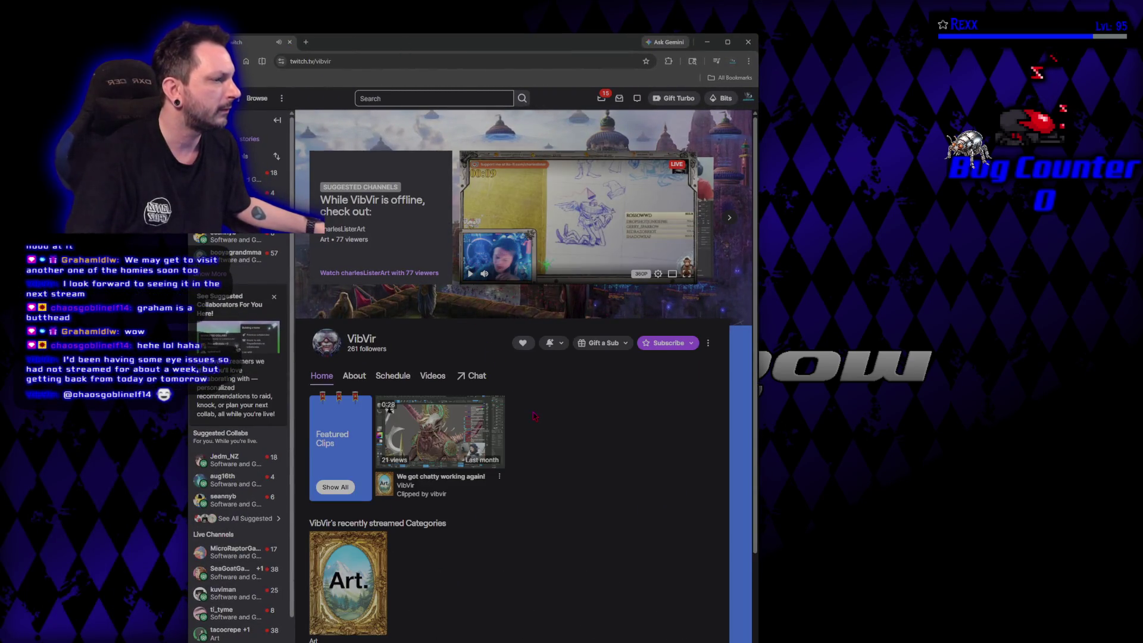
# Browse the Twitch channel's Mar 16 – Mar 22, 2026 schedule, then return to its Home page.
pyautogui.click(394, 378)
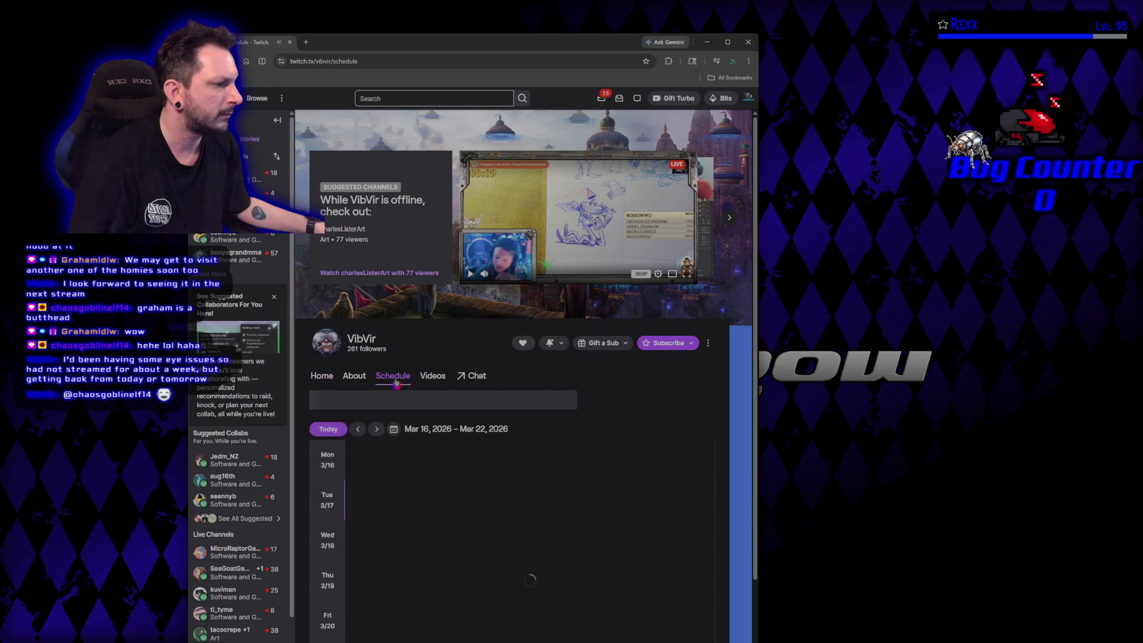
pyautogui.moveTo(440, 41); pyautogui.dragTo(522, 27)
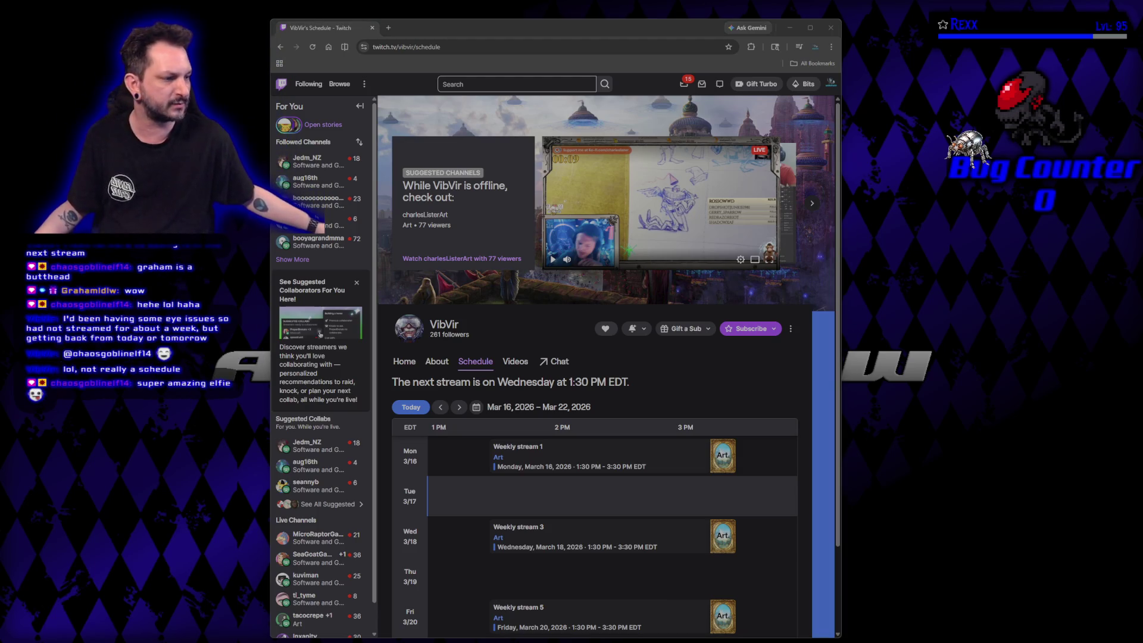
pyautogui.scroll(-2, 411, 470)
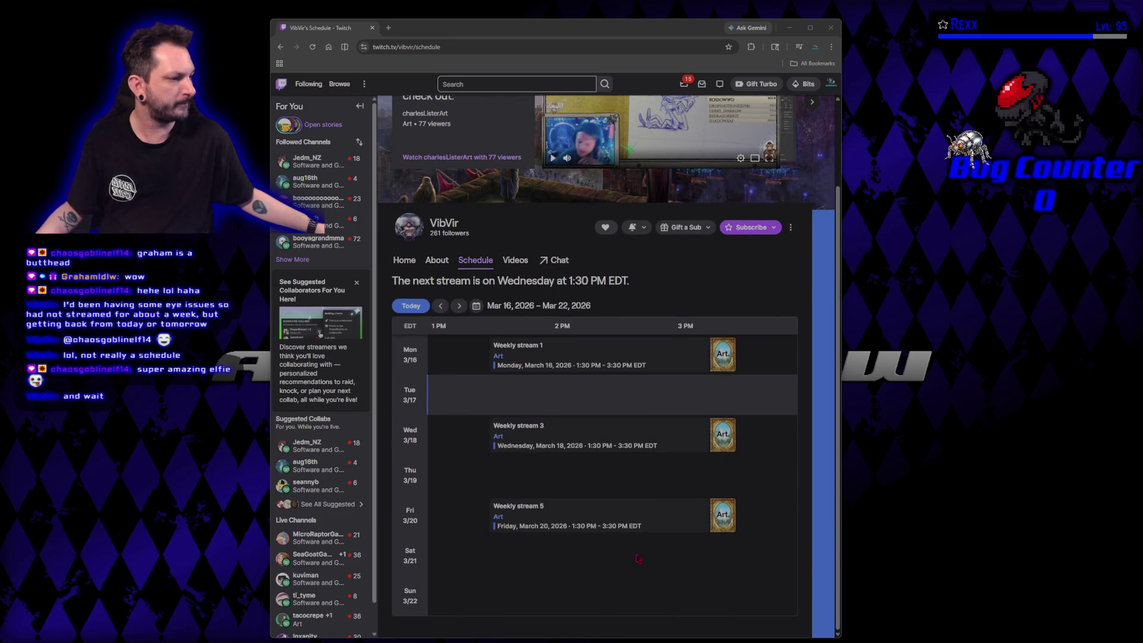
pyautogui.scroll(2, 575, 577)
pyautogui.scroll(-2, 568, 578)
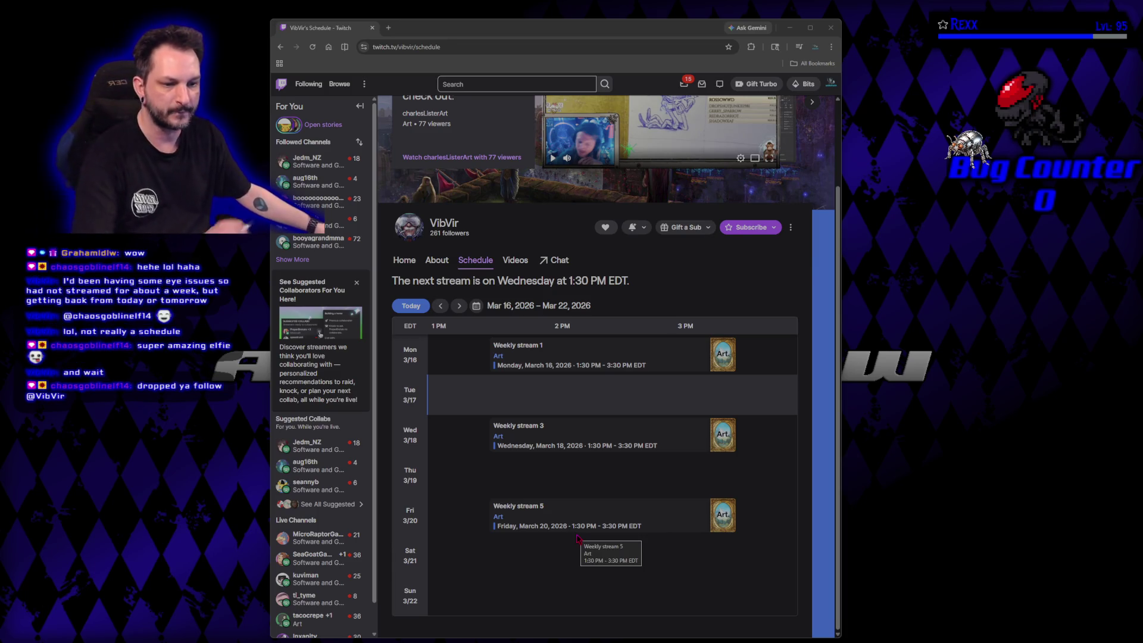
pyautogui.click(404, 260)
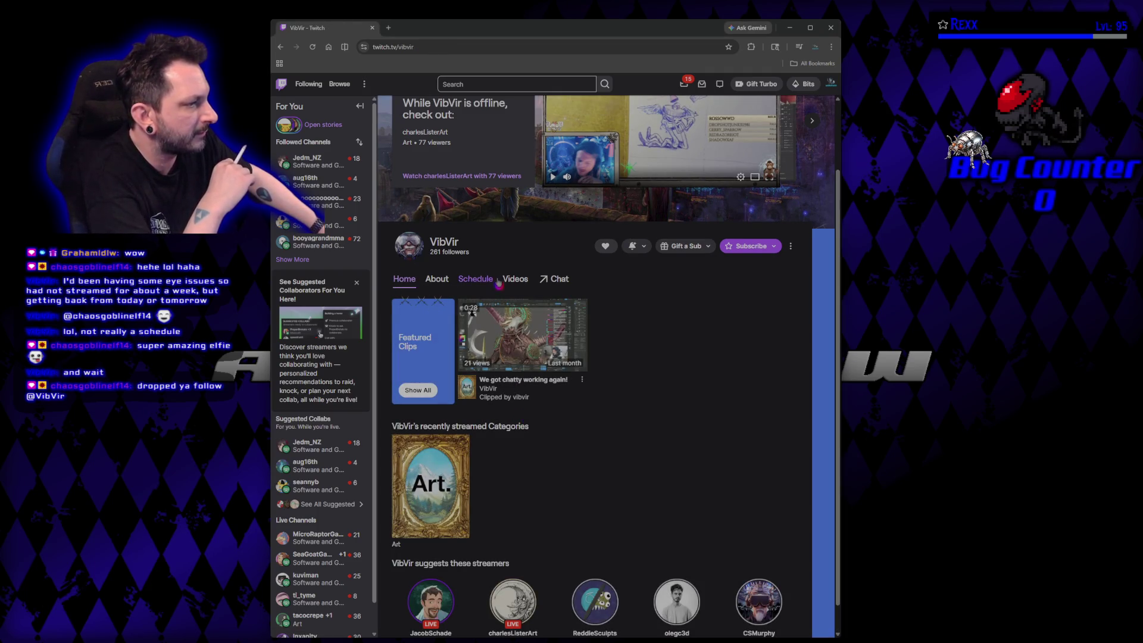
# Open the featured clip 'We got chatty working again!' briefly, then go back to the channel home.
pyautogui.click(500, 341)
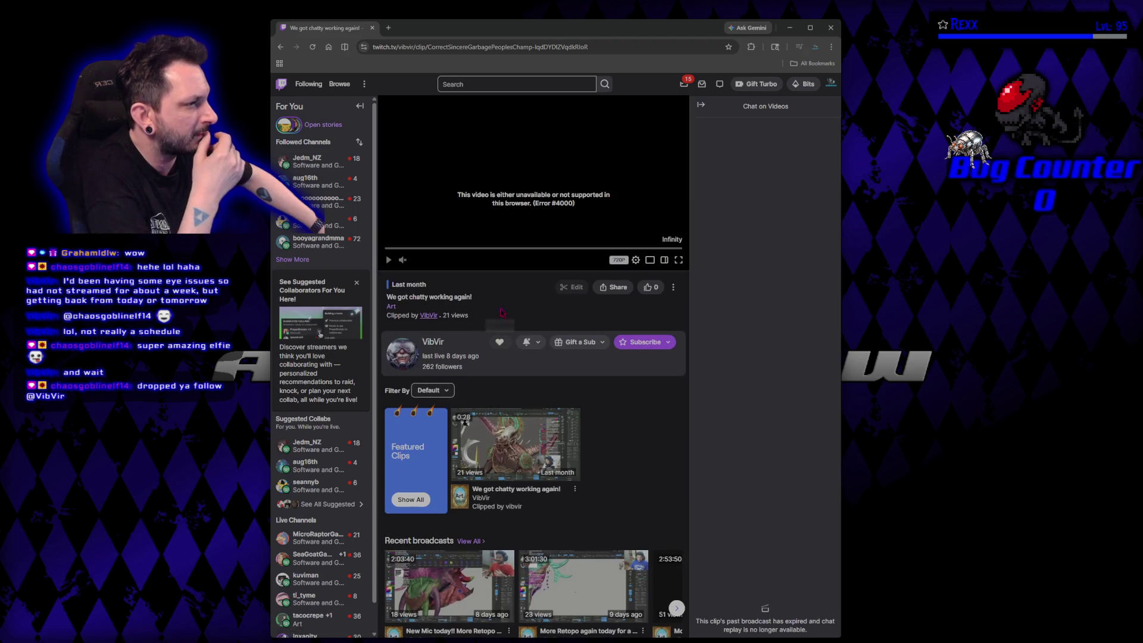
pyautogui.hotkey('alt', 'Left')
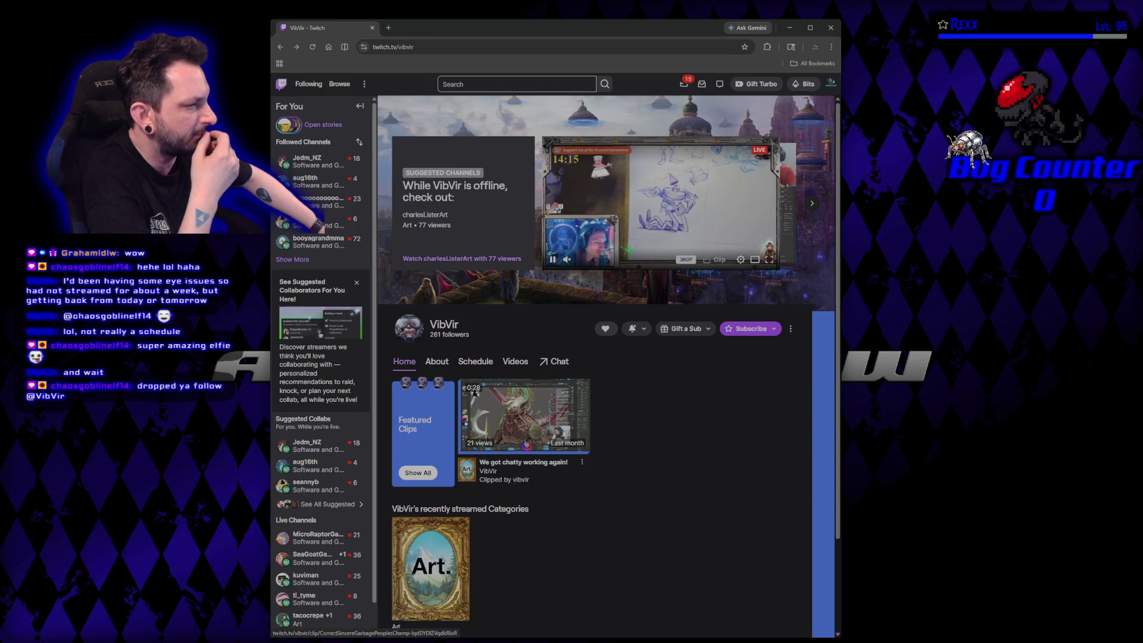
pyautogui.scroll(-2, 534, 467)
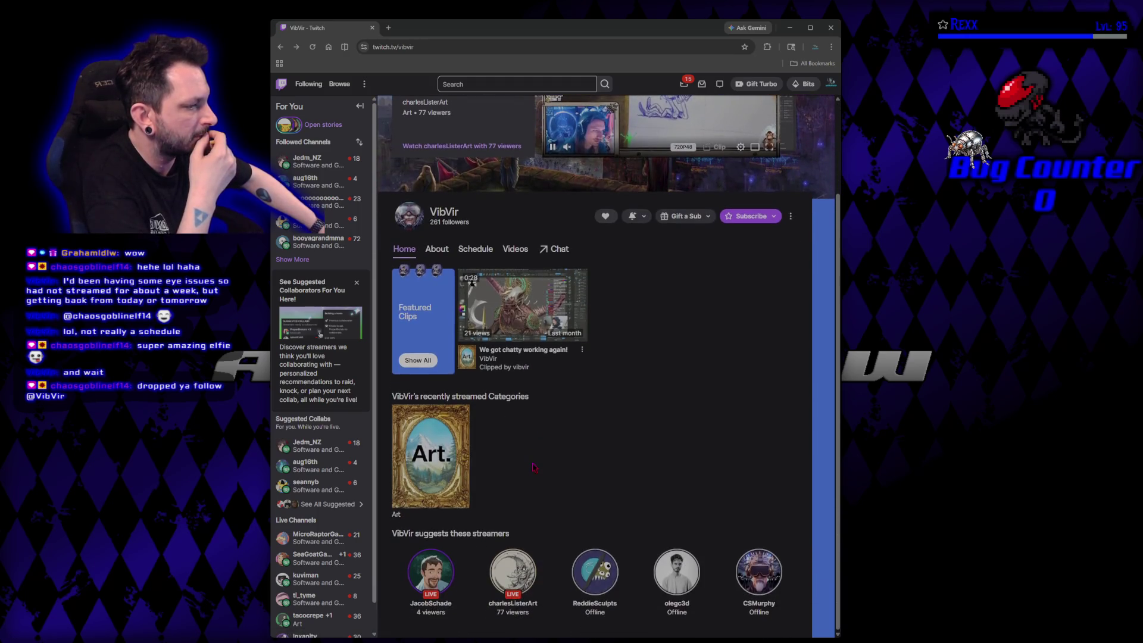
pyautogui.scroll(2, 524, 453)
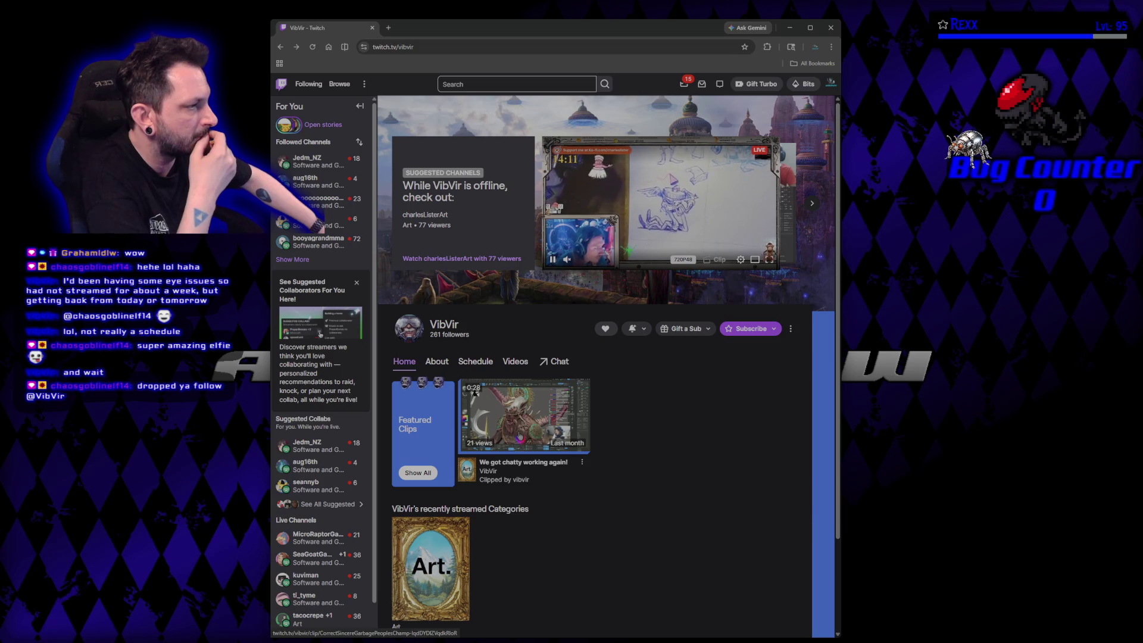
# Watch 'We got chatty working again!' full screen, then exit and close the browser window.
pyautogui.click(519, 438)
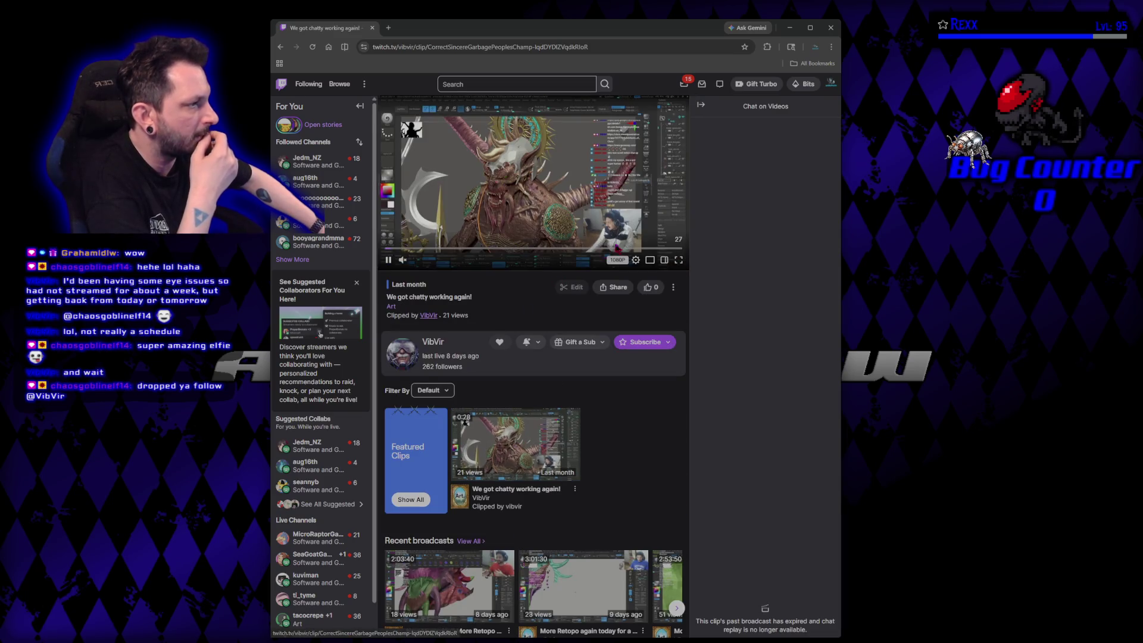
pyautogui.click(678, 259)
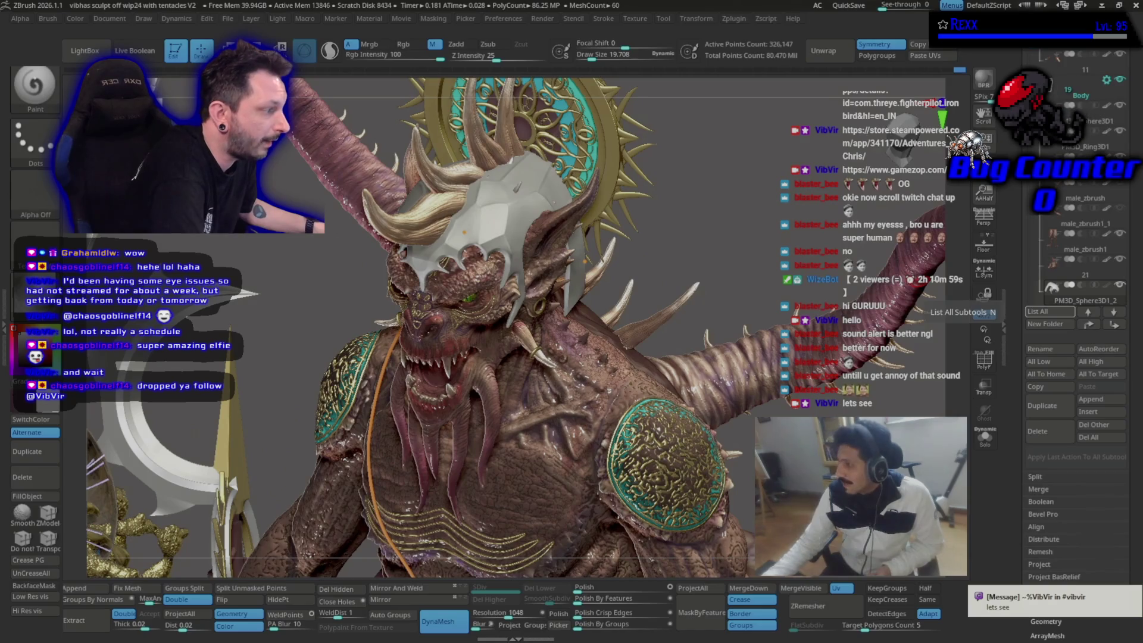
pyautogui.moveTo(321, 334)
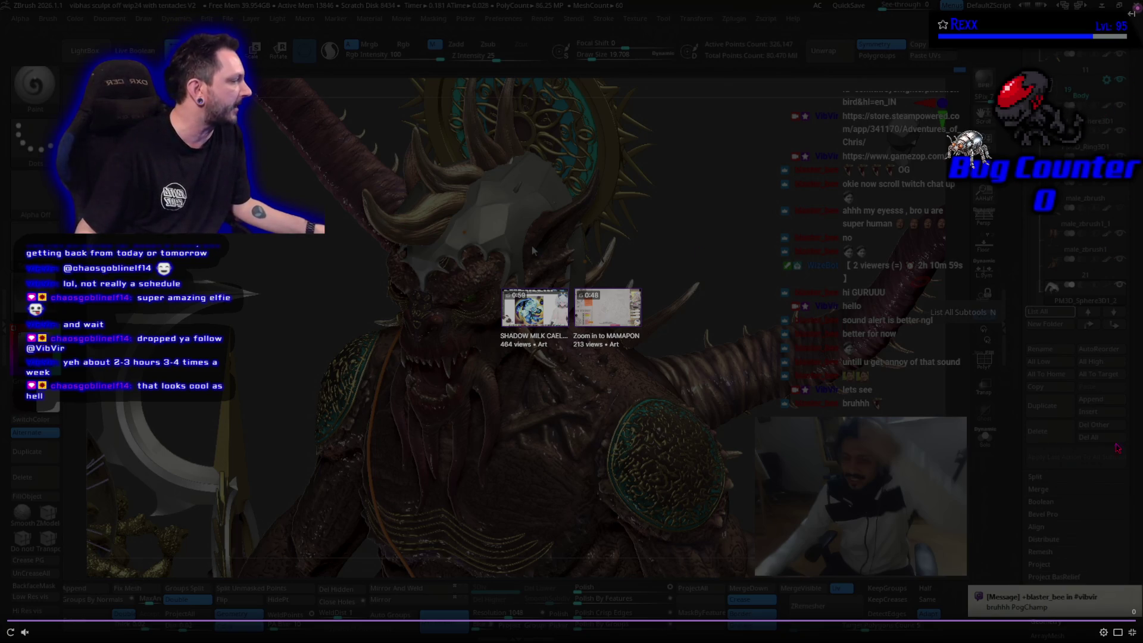
pyautogui.press('Escape')
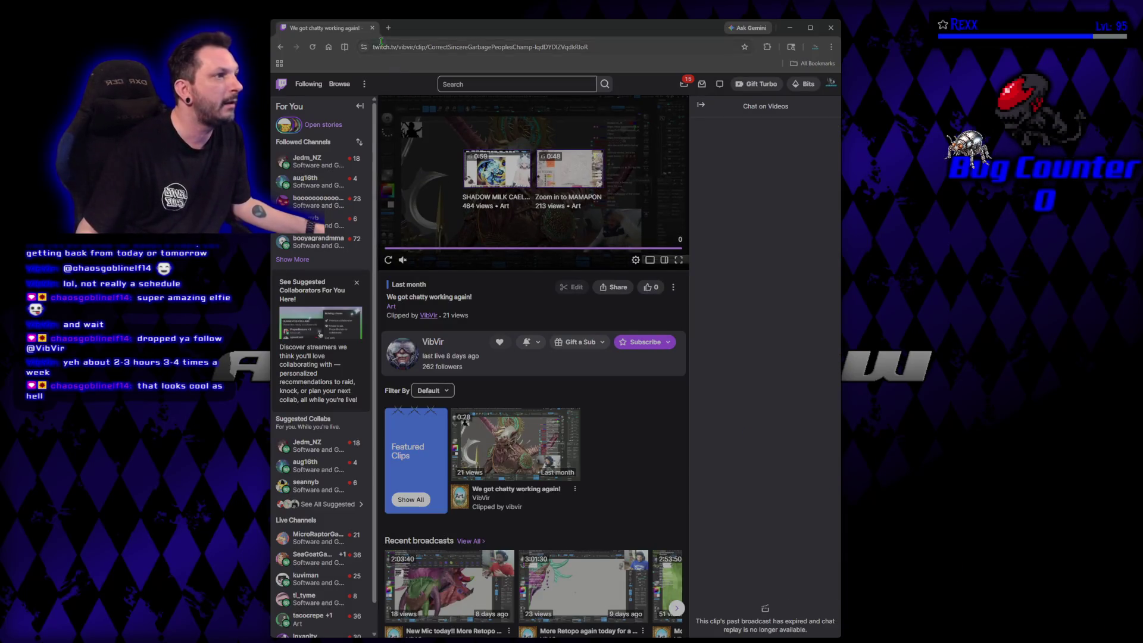
pyautogui.click(373, 29)
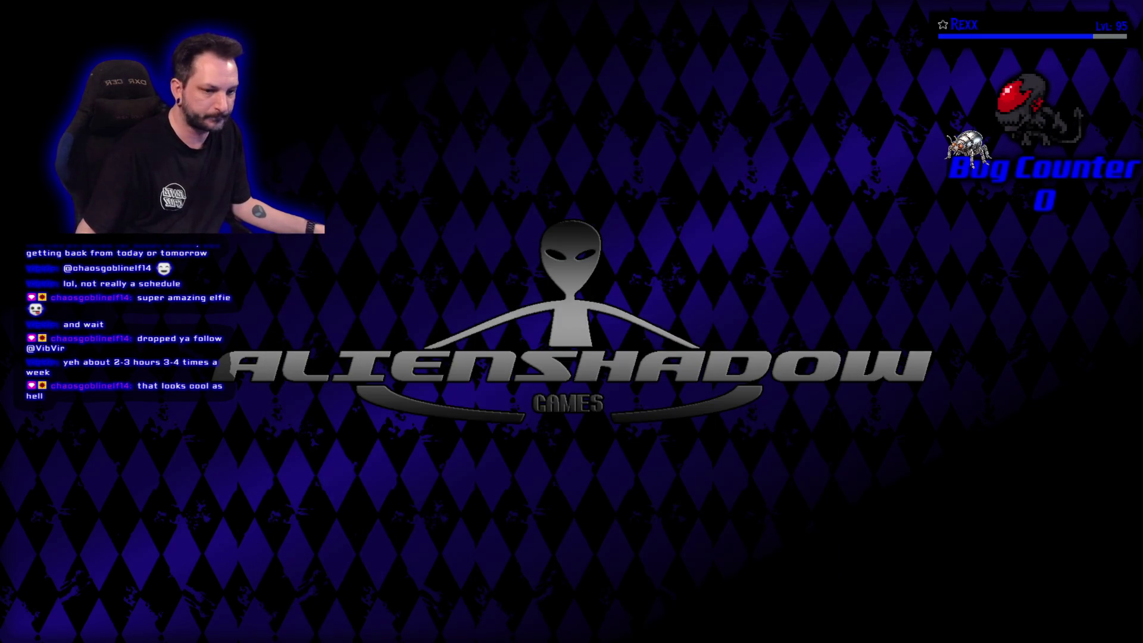